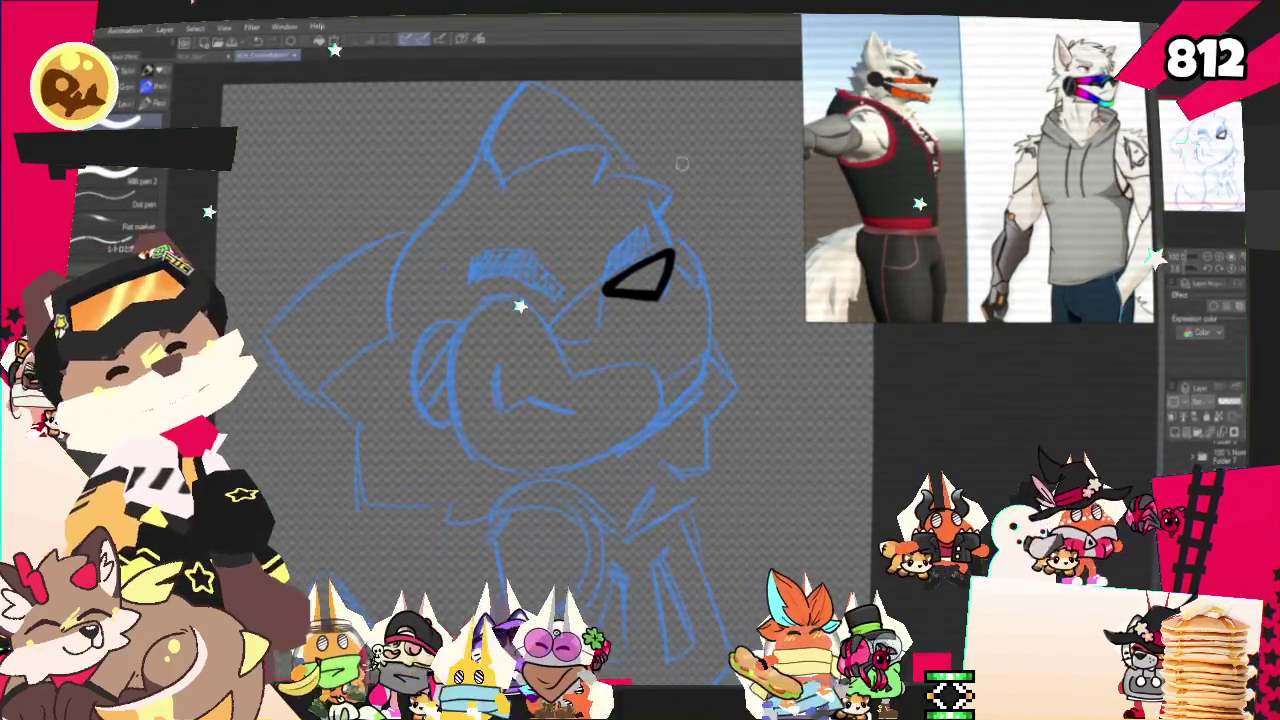
Ink a short stroke at the eye's corner and fill the left eye solid black.
mouse_move(617, 272)
left_mouse_down()
mouse_move(612, 255)
mouse_move(636, 231)
mouse_move(622, 256)
left_mouse_up()
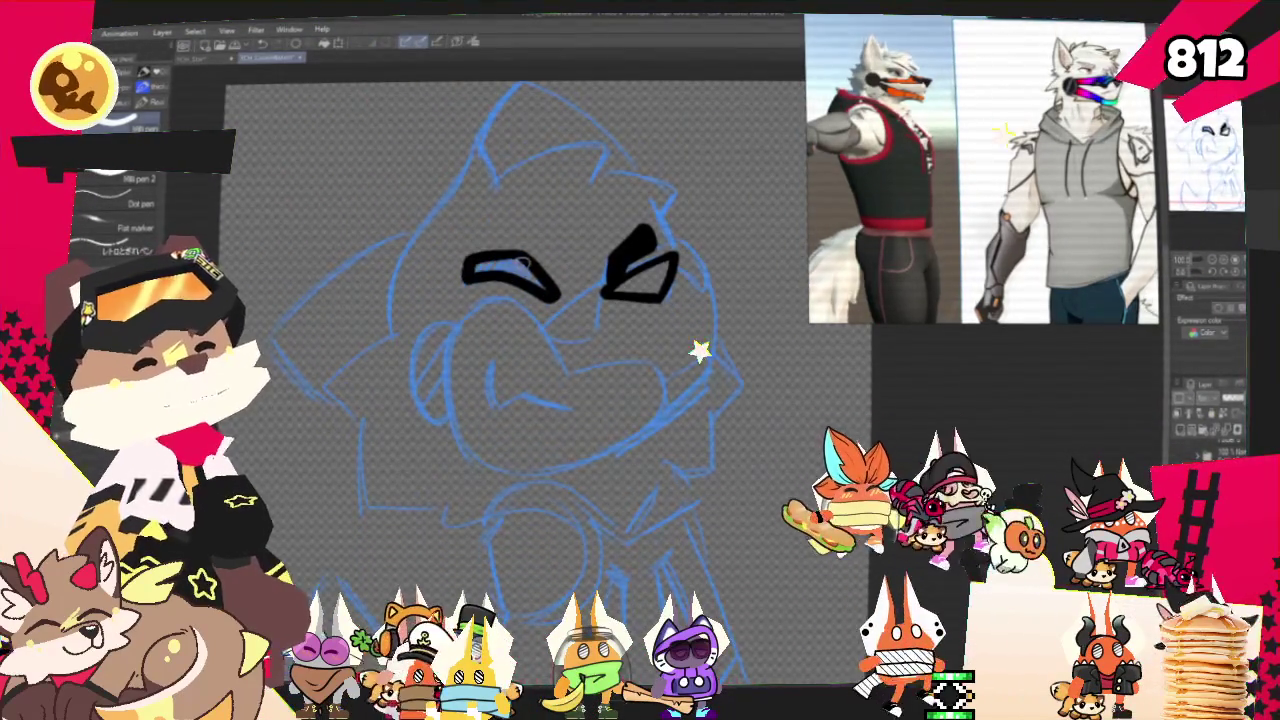
left_click_drag(480, 266, 513, 272)
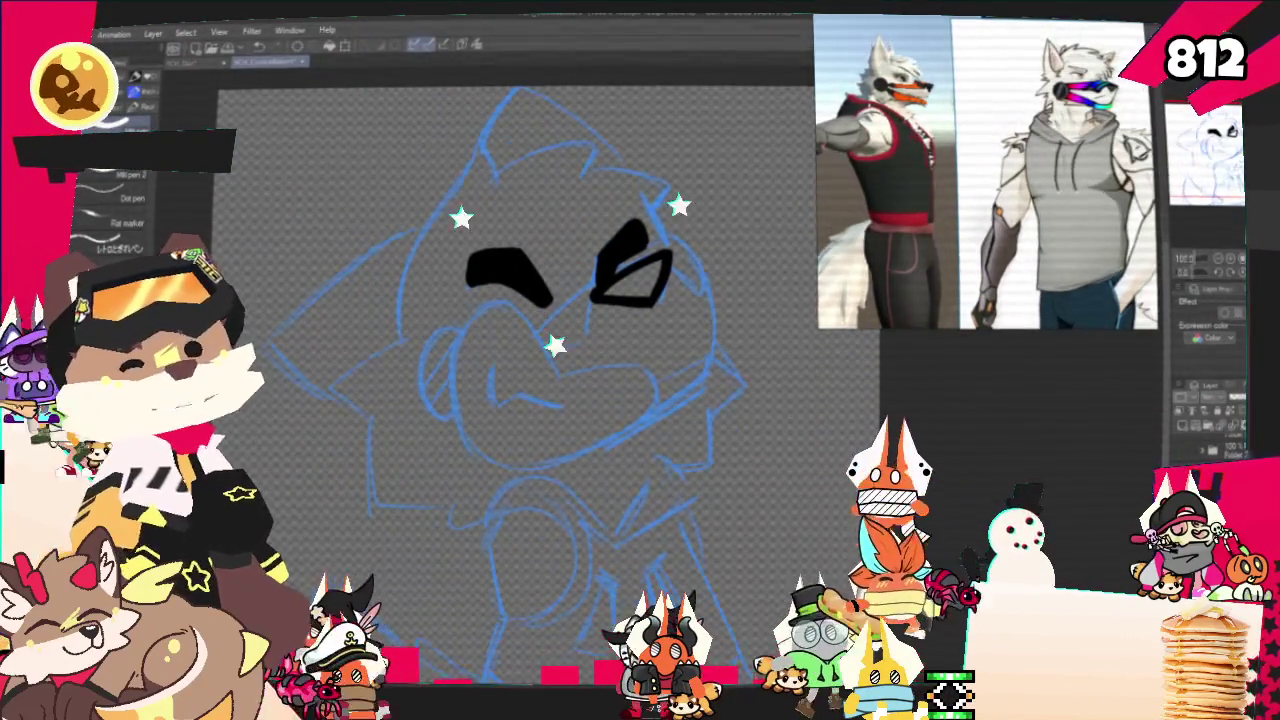
scroll(550, 380, "down", 3)
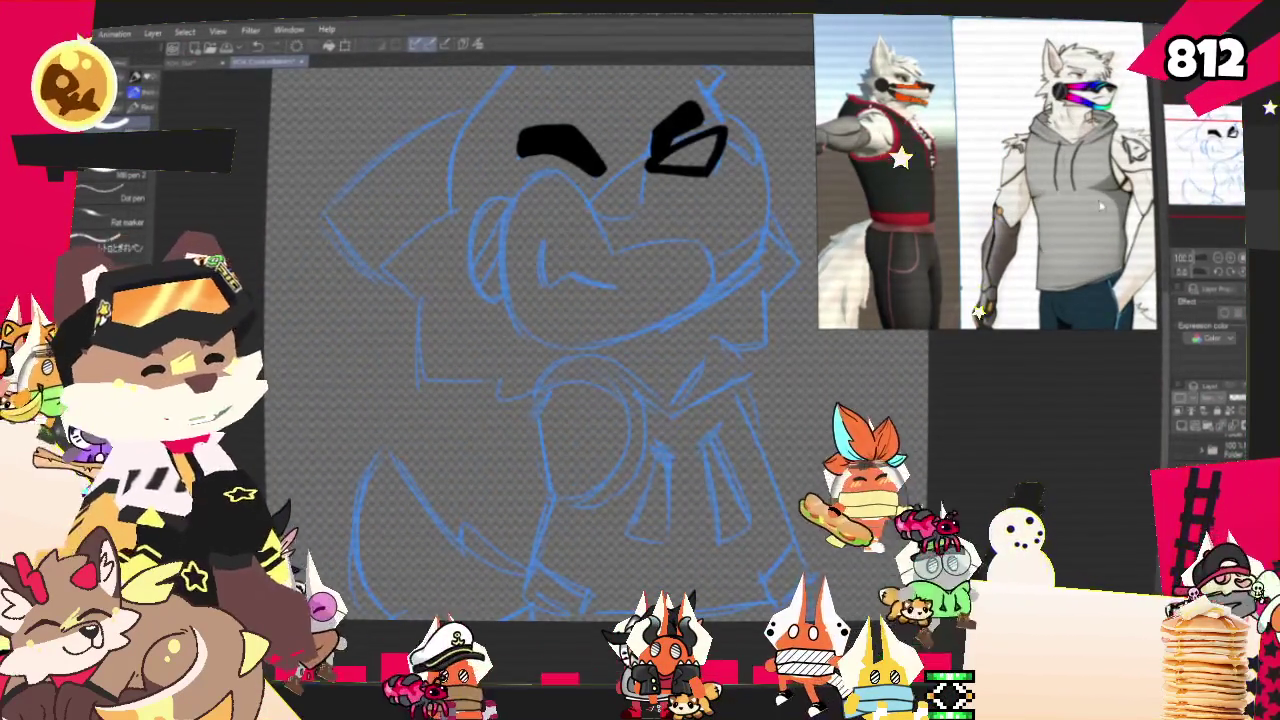
Redo the first drawstring as a shorter curved pen stroke after undoing misses.
scroll(595, 415, "down", 2)
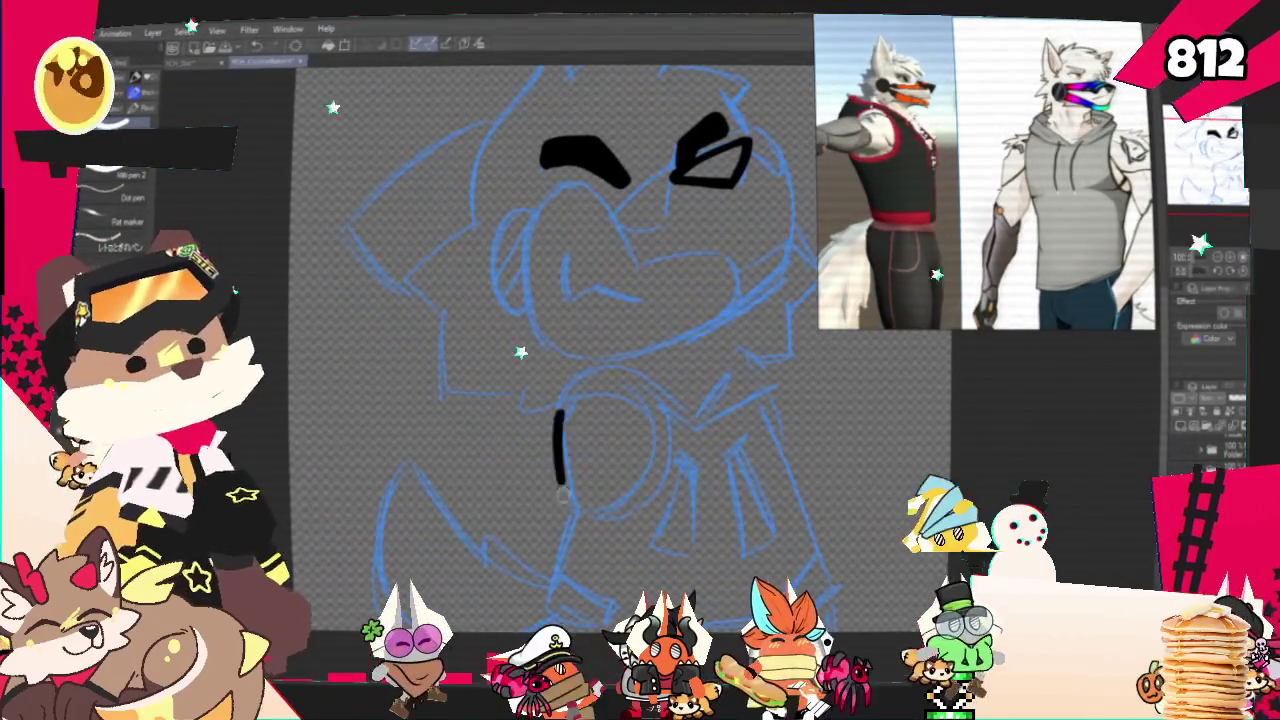
key("ctrl+z")
left_click_drag(562, 412, 555, 590)
key("ctrl+z")
left_click_drag(577, 402, 572, 506)
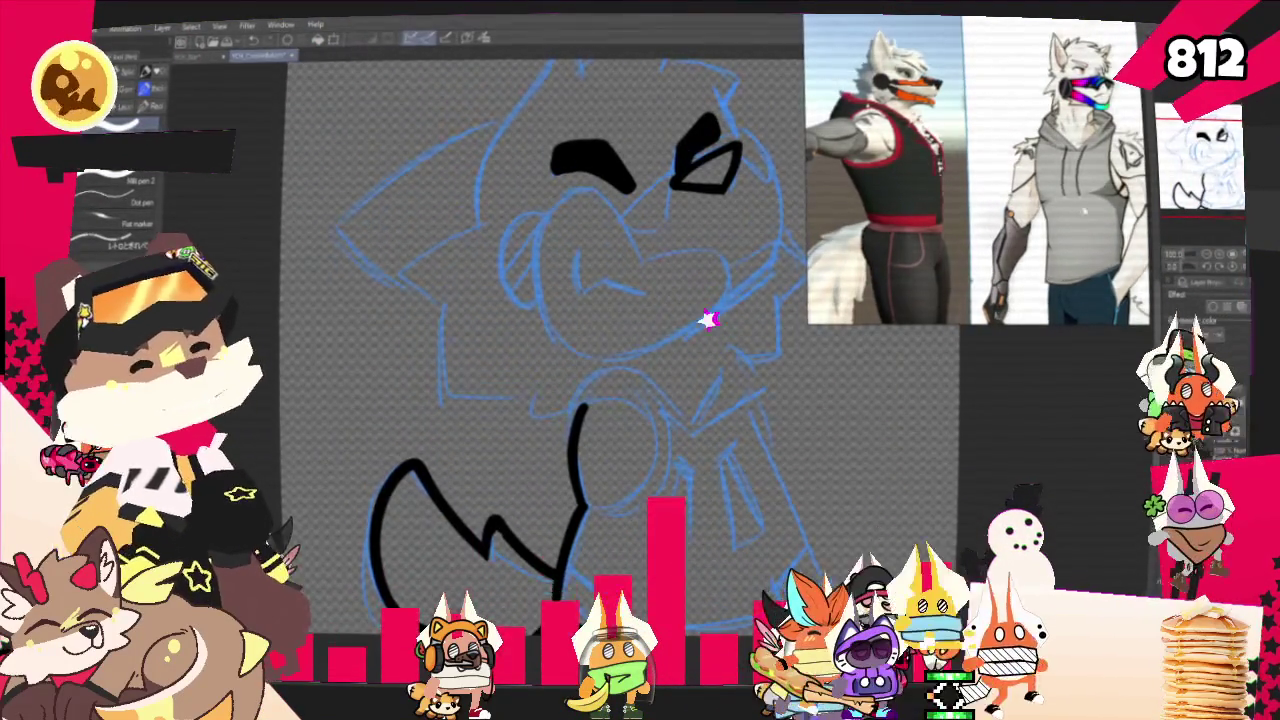
Ink a short chest stroke, the second drawstring and a diagonal collar line.
left_click_drag(700, 300, 590, 260)
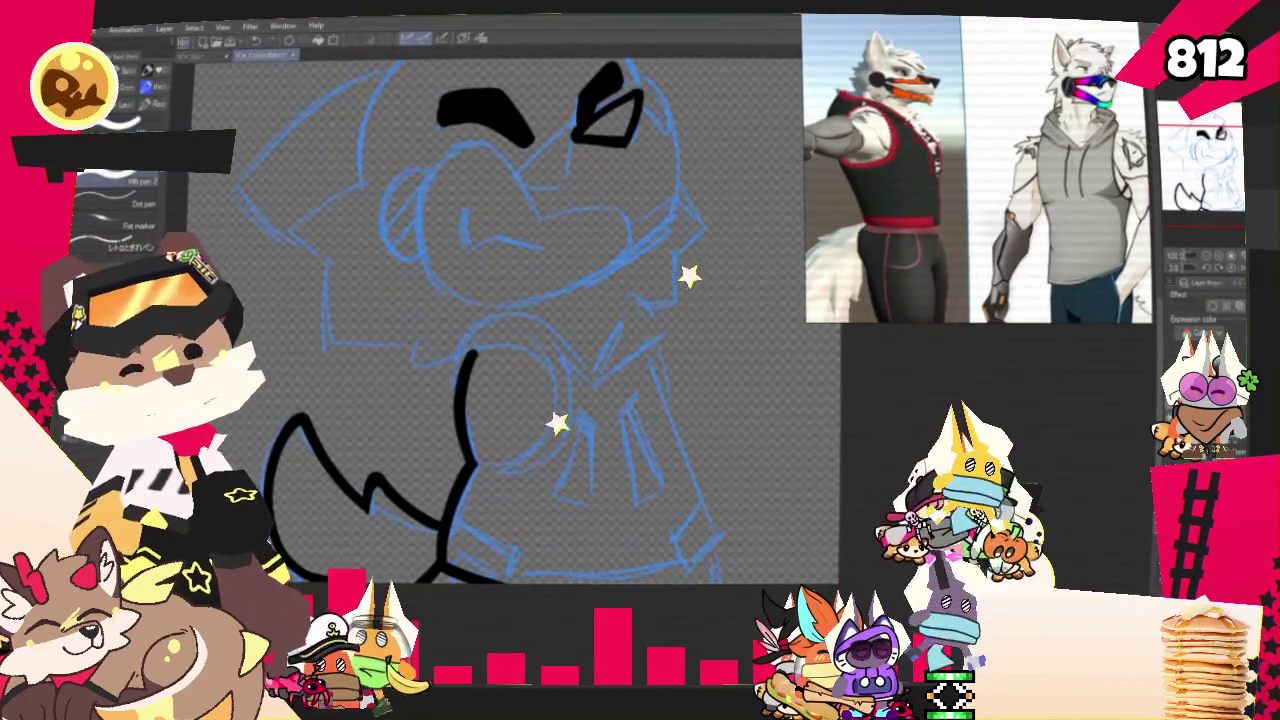
left_click_drag(572, 409, 600, 428)
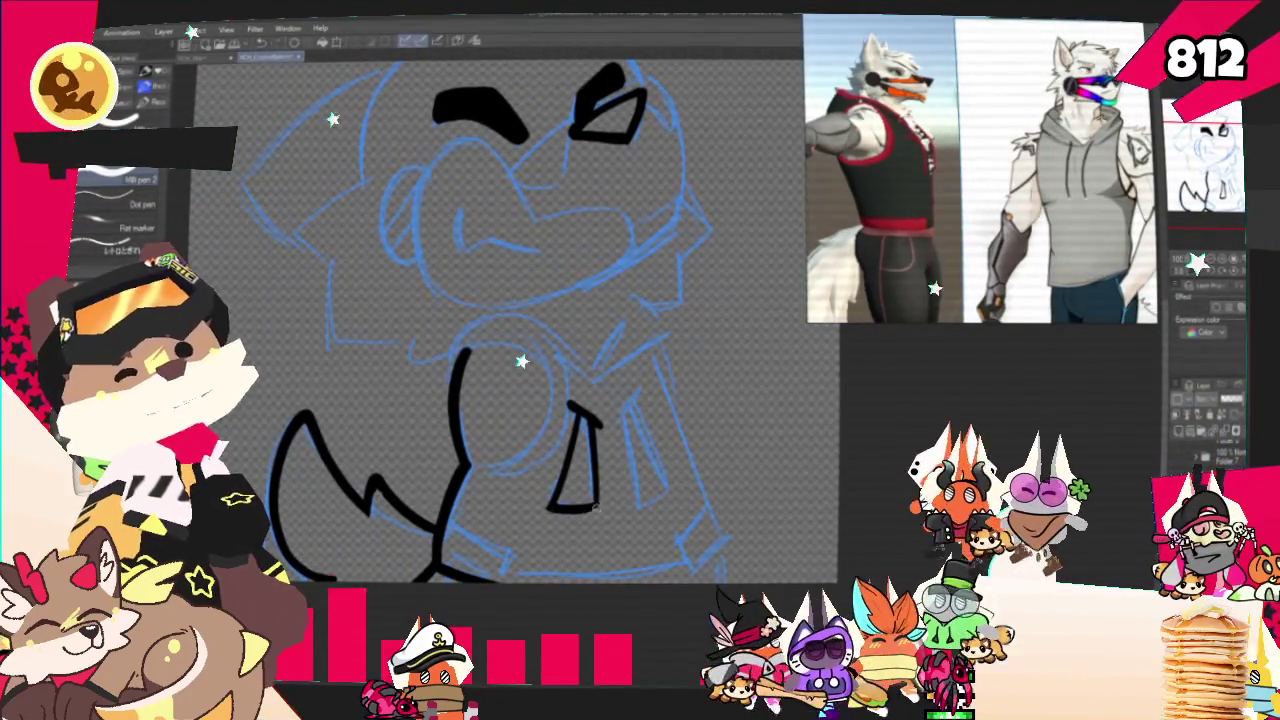
mouse_move(640, 392)
left_mouse_down()
mouse_move(620, 420)
mouse_move(672, 495)
left_mouse_up()
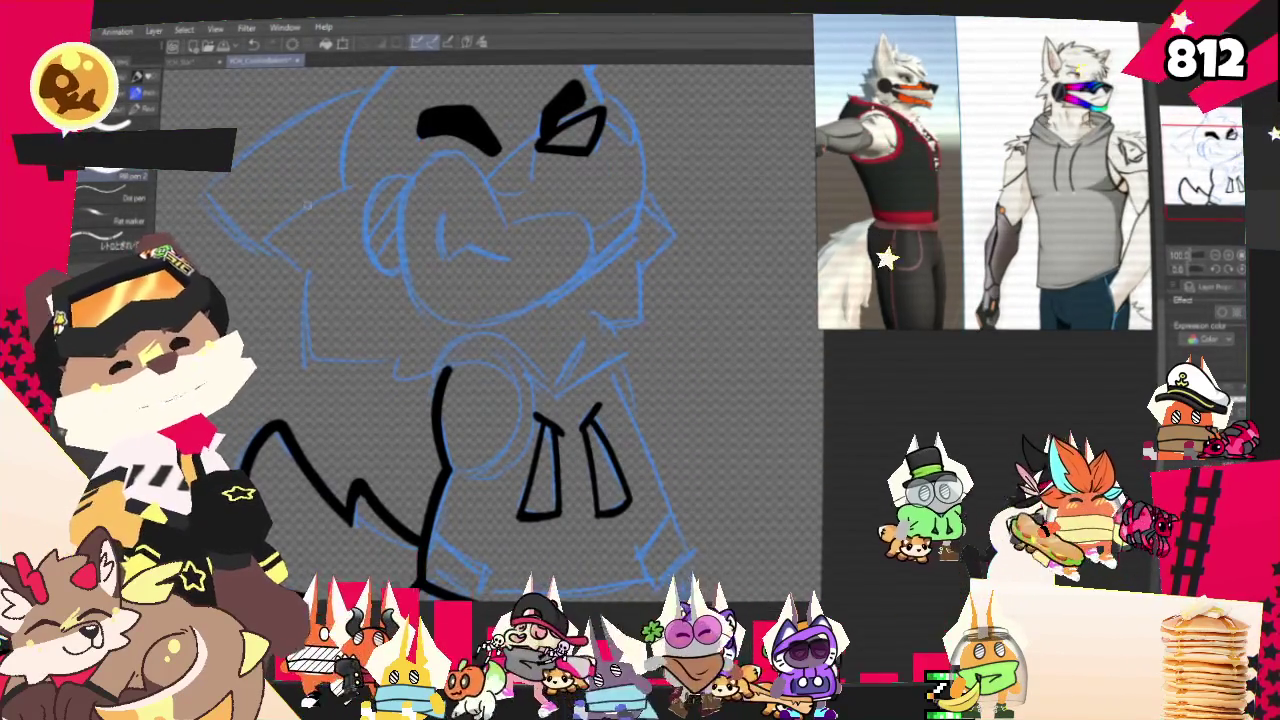
left_click_drag(592, 302, 557, 383)
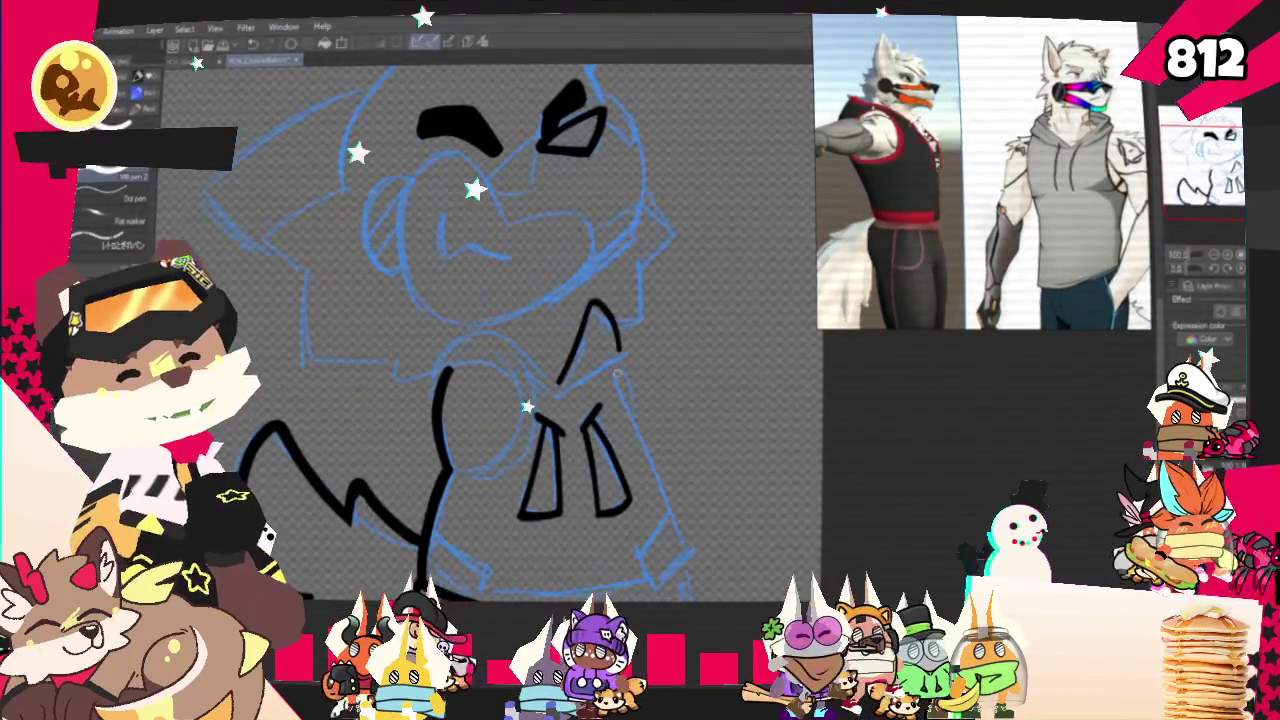
Ink the hood's curved edge, the collar junction and a curve under the collar, then undo the jacket's right-side stroke.
left_click_drag(583, 298, 626, 362)
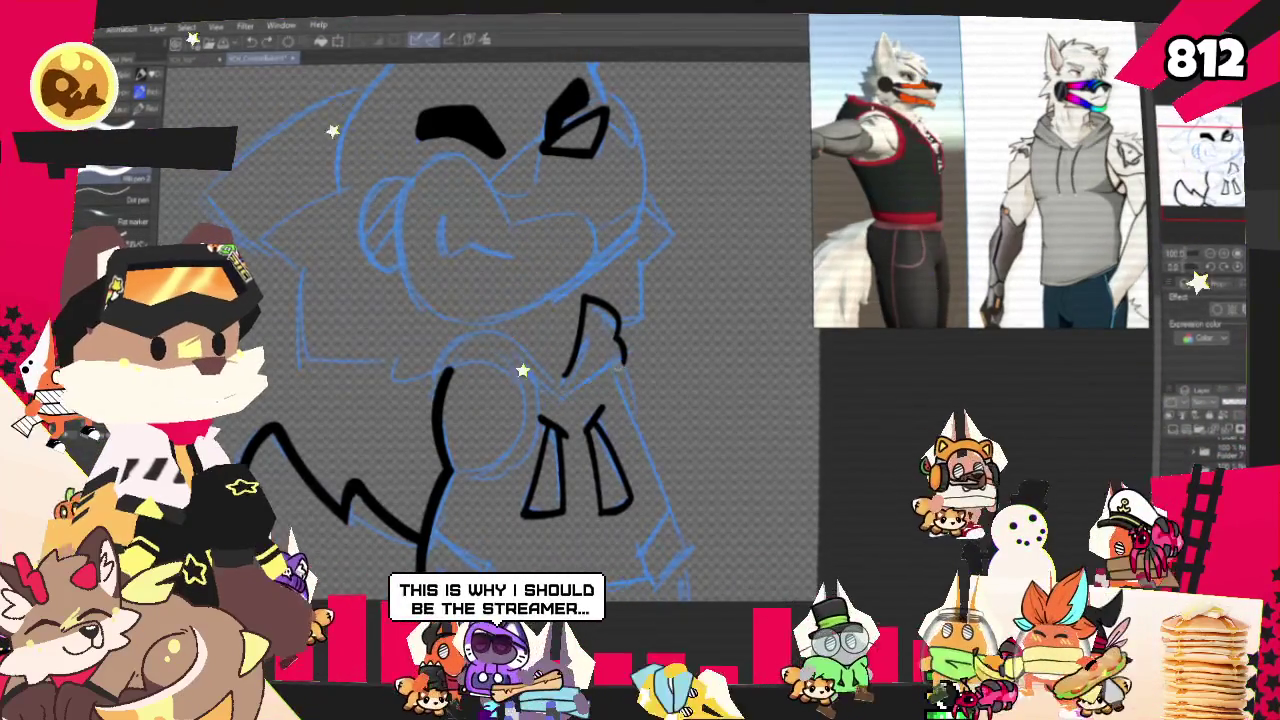
left_click_drag(626, 362, 558, 402)
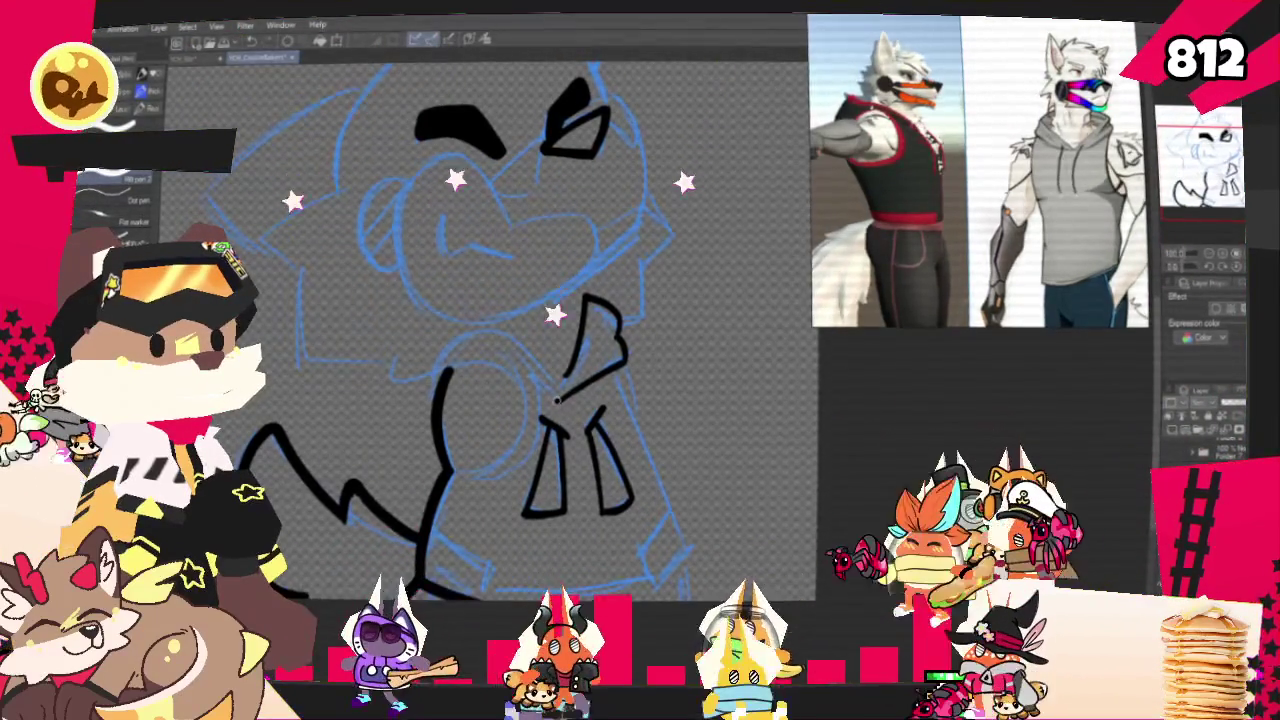
left_click_drag(620, 340, 538, 388)
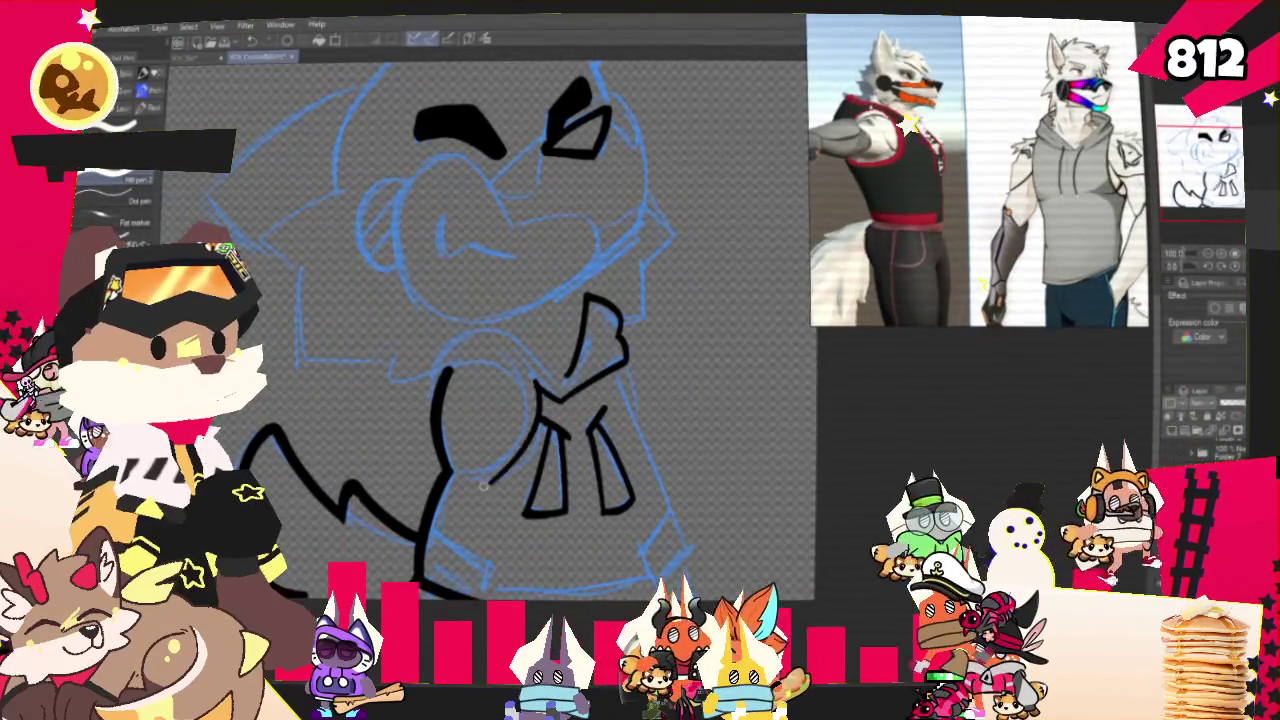
left_click_drag(440, 468, 515, 456)
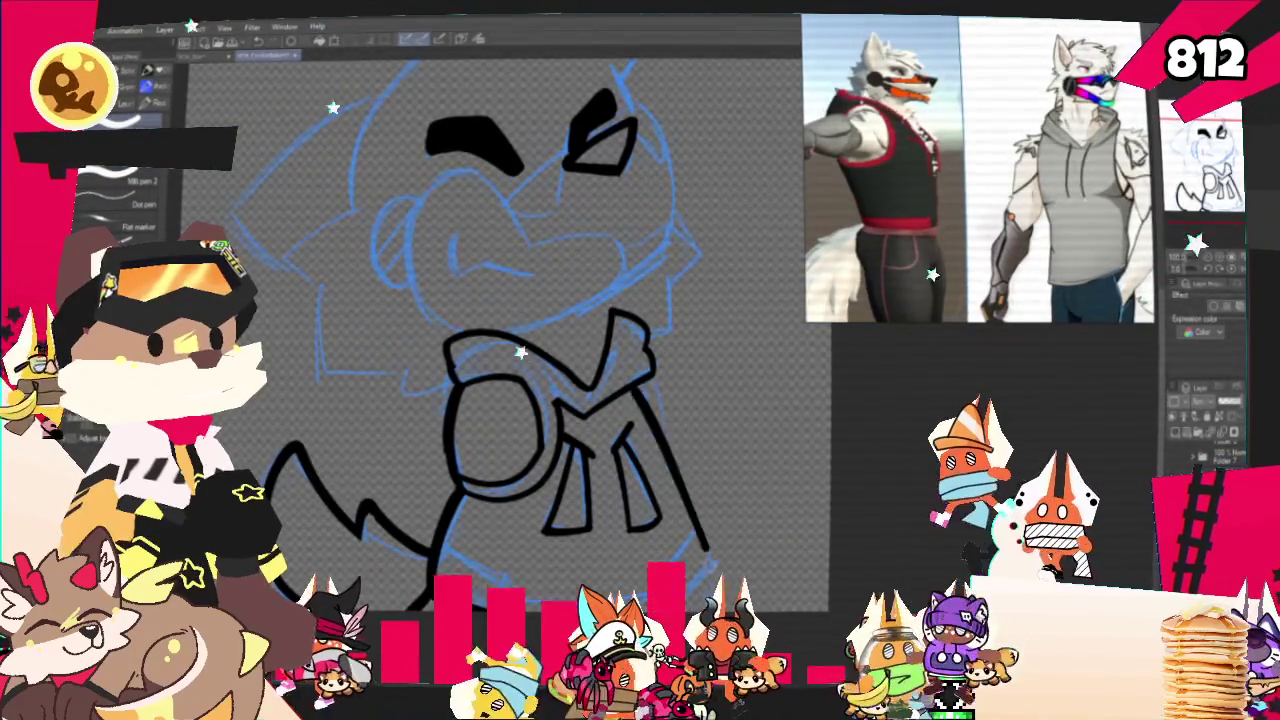
key("ctrl+z")
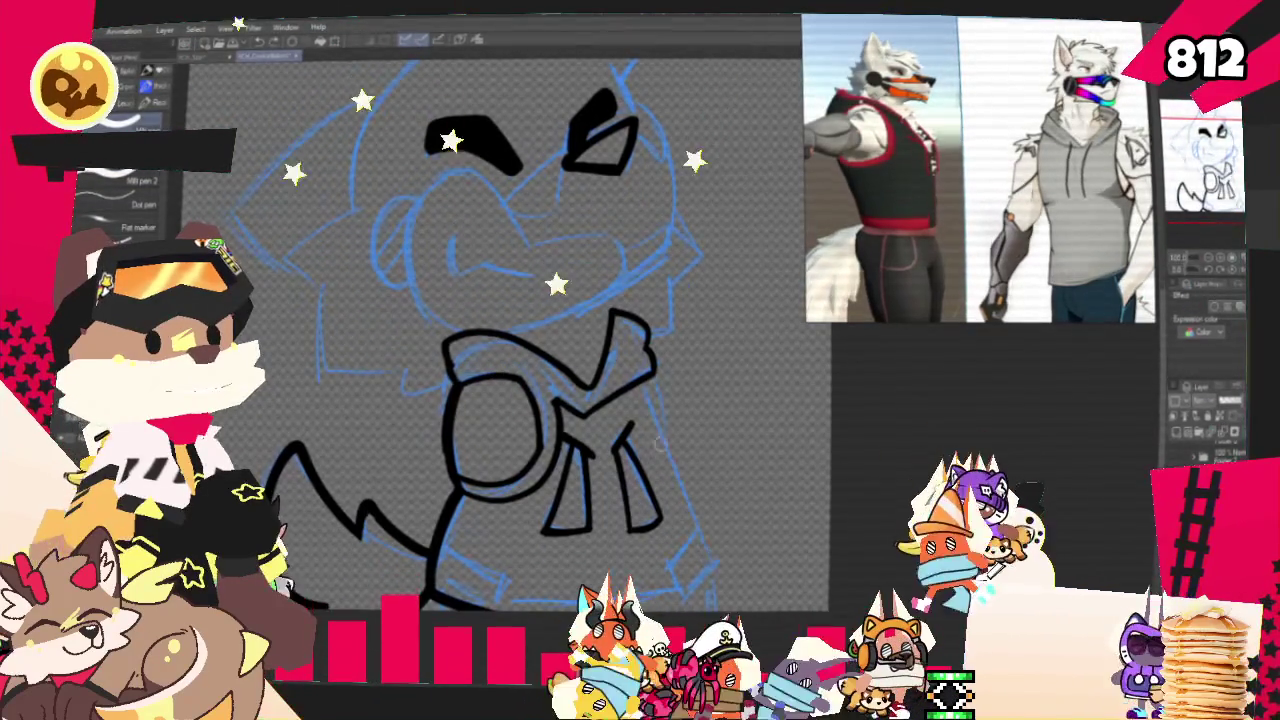
Redraw the long outline down the jacket's right side.
left_click_drag(643, 386, 708, 578)
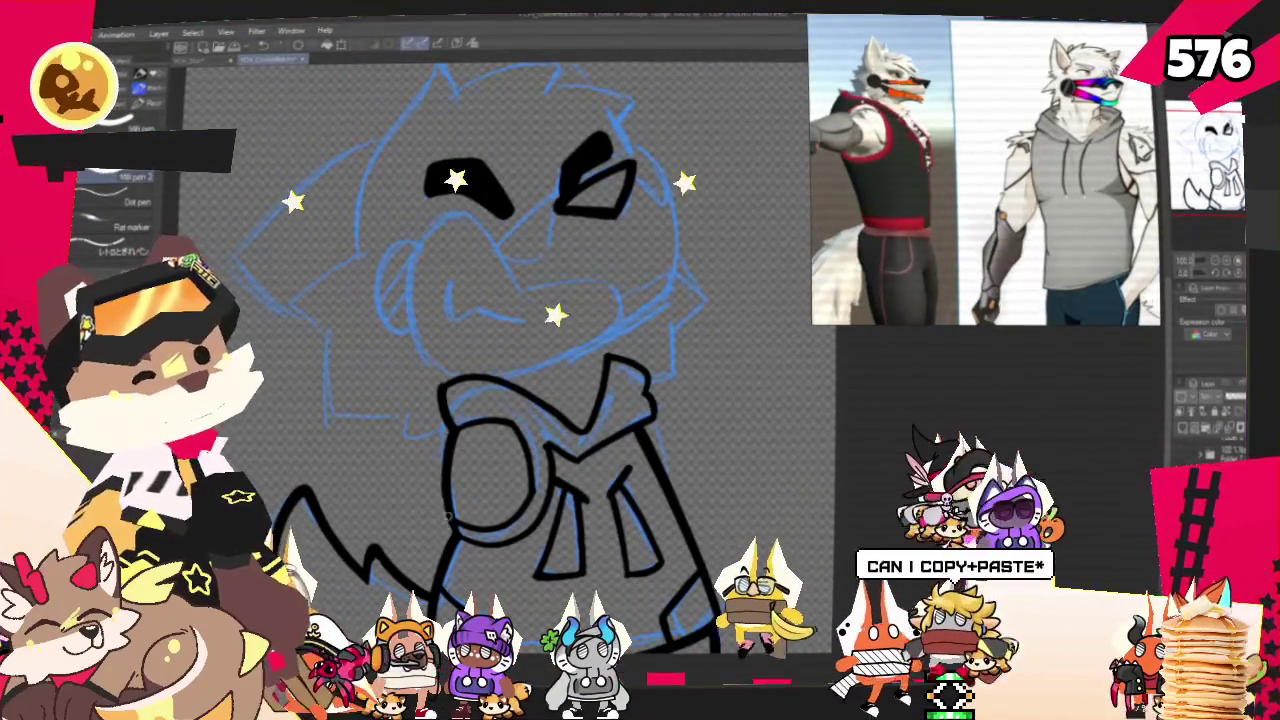
Create a new blank canvas and sketch a hand with a finger curve, lower curve and wrist.
key("ctrl+n")
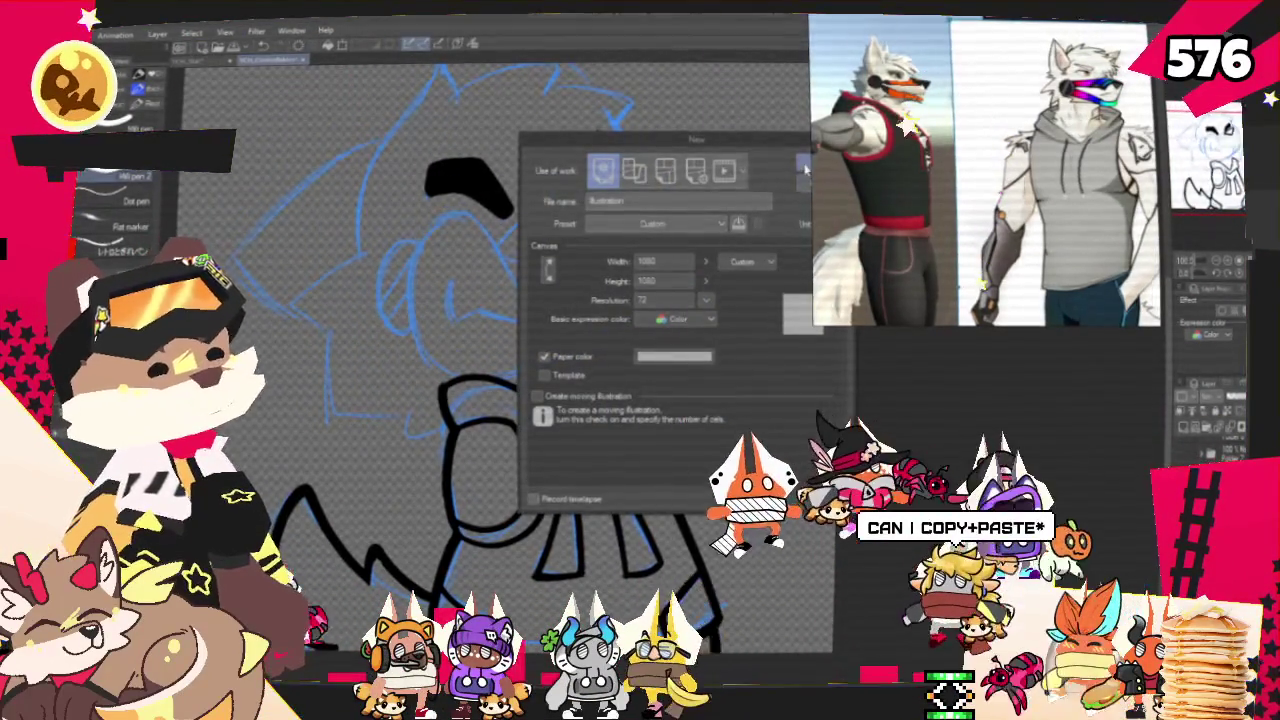
key("Return")
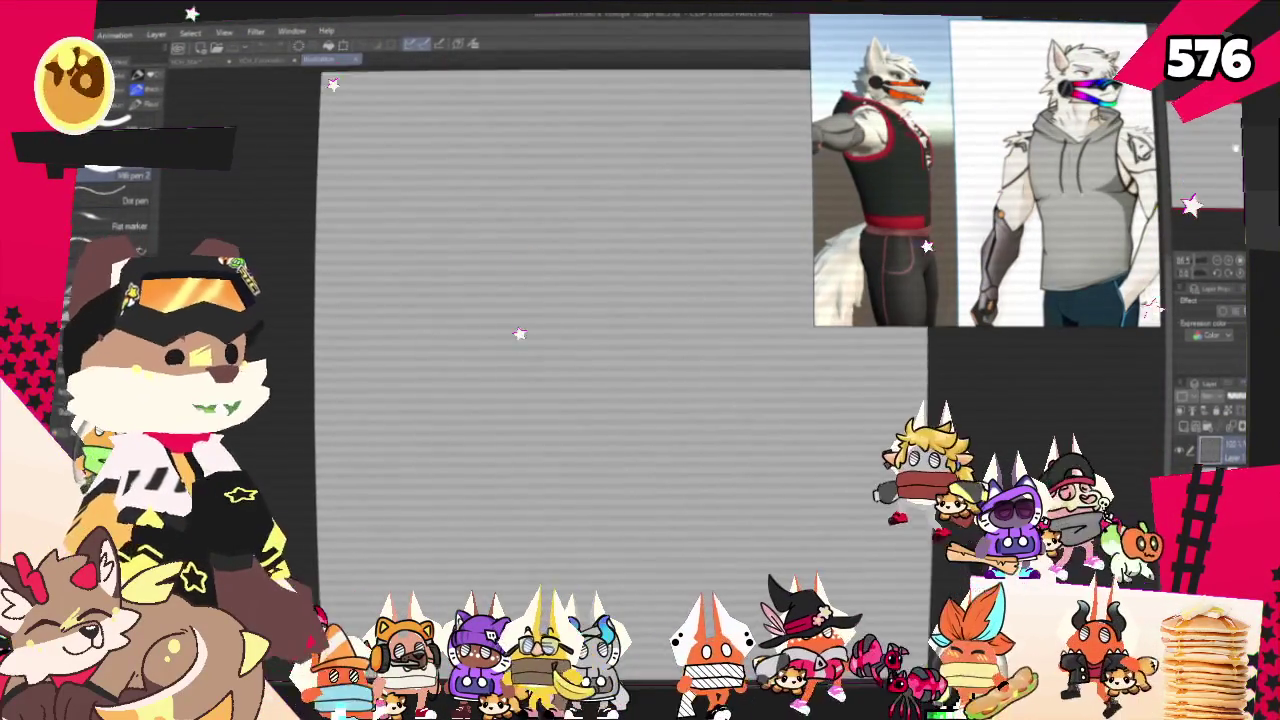
left_click_drag(643, 369, 698, 345)
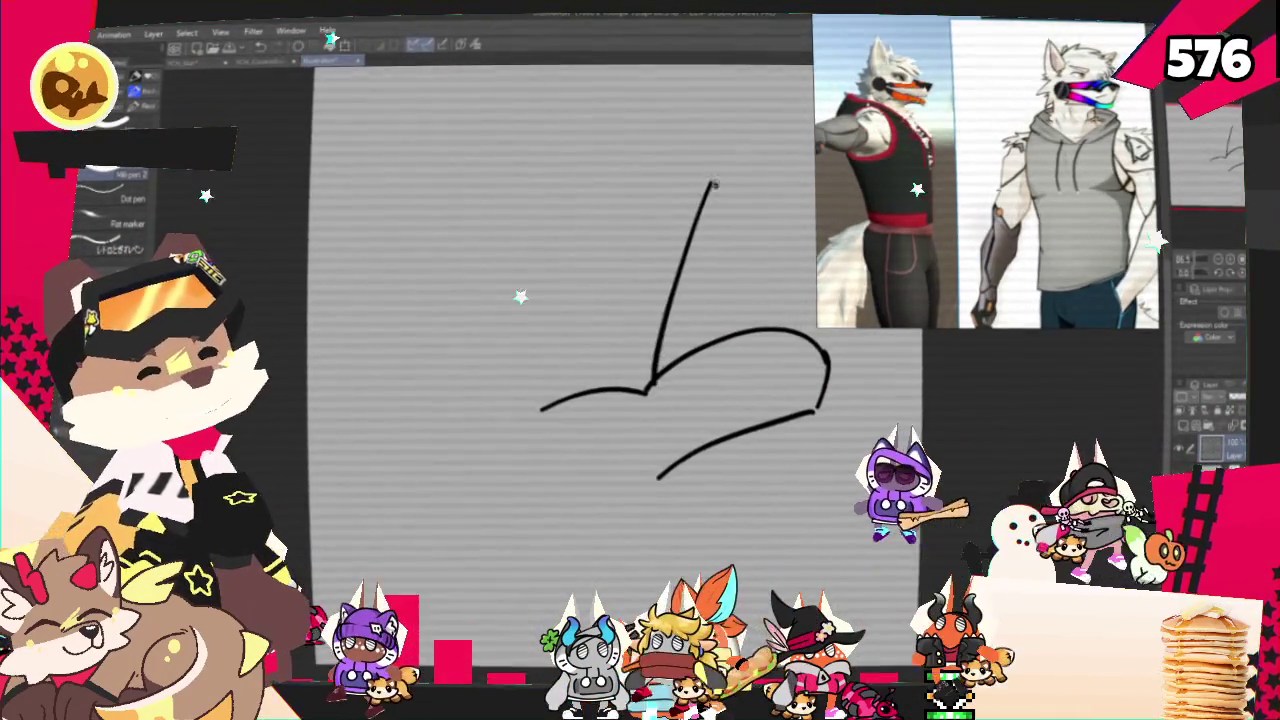
left_click_drag(714, 184, 601, 215)
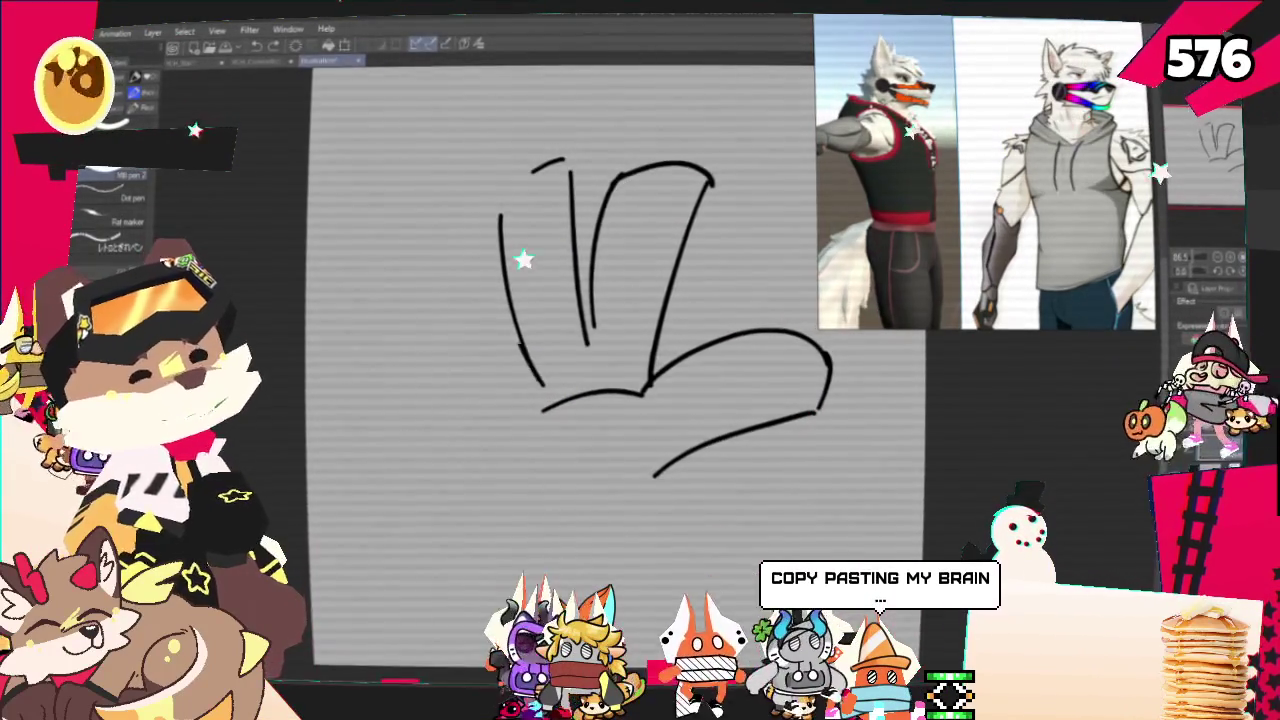
mouse_move(445, 322)
left_mouse_down()
mouse_move(535, 425)
mouse_move(542, 515)
left_mouse_up()
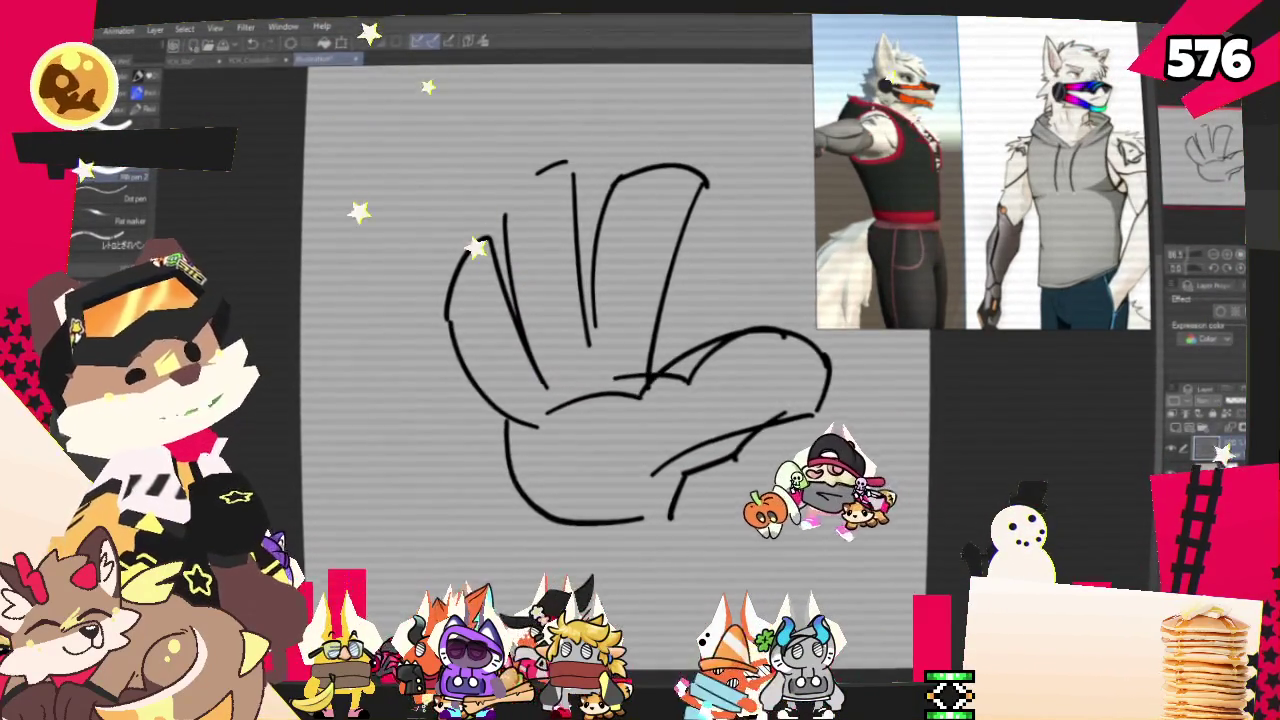
left_click_drag(550, 350, 478, 389)
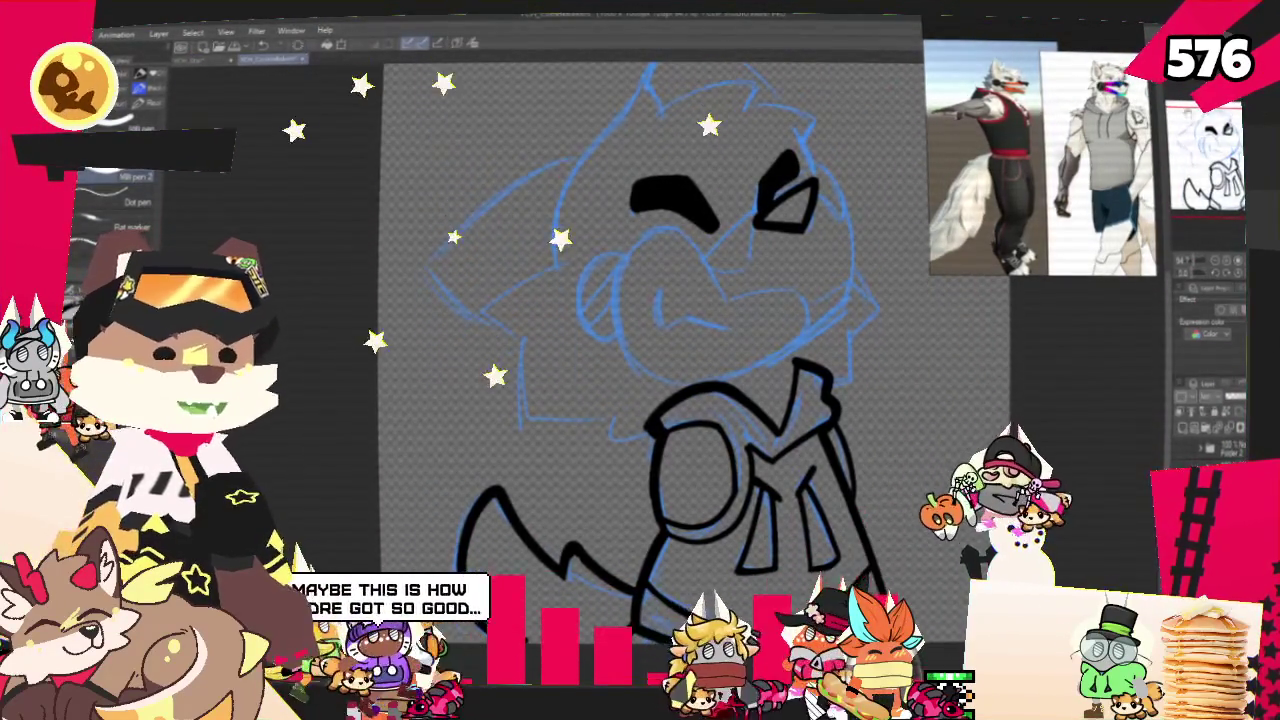
scroll(640, 340, "right", 3)
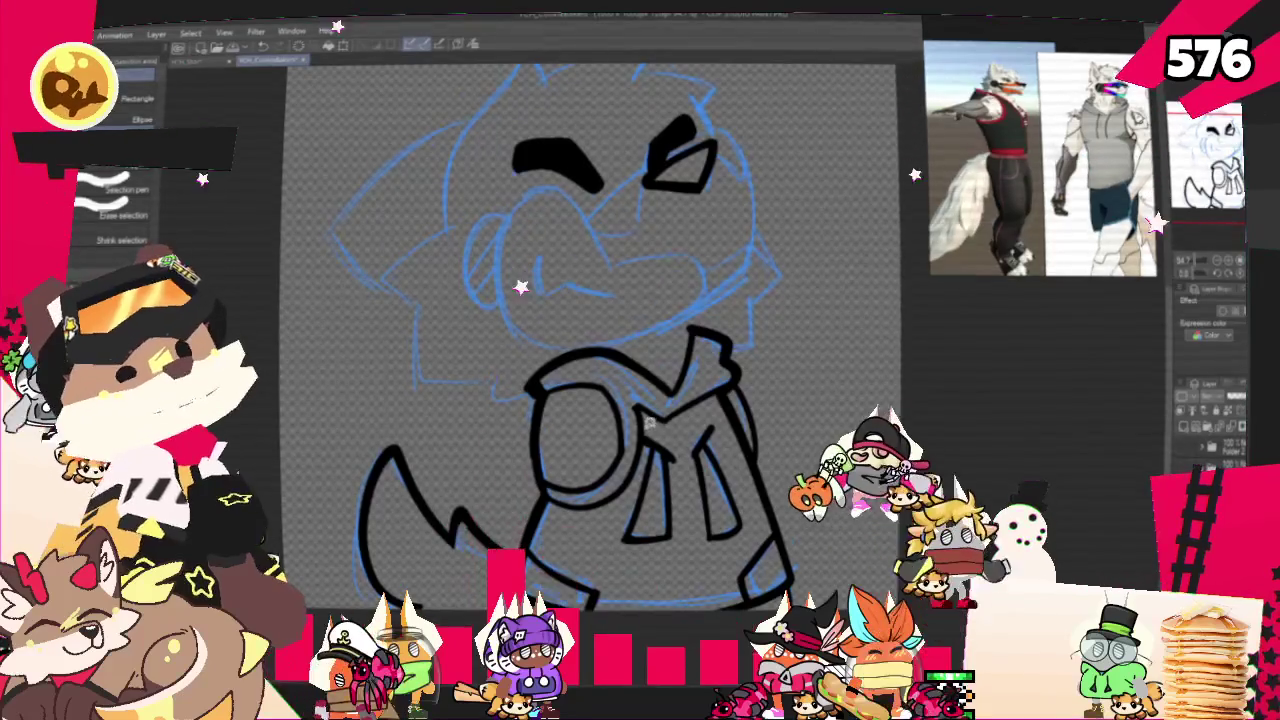
Lasso the lower hoodie lineart and start a free transform on it.
left_click_drag(641, 463, 704, 405)
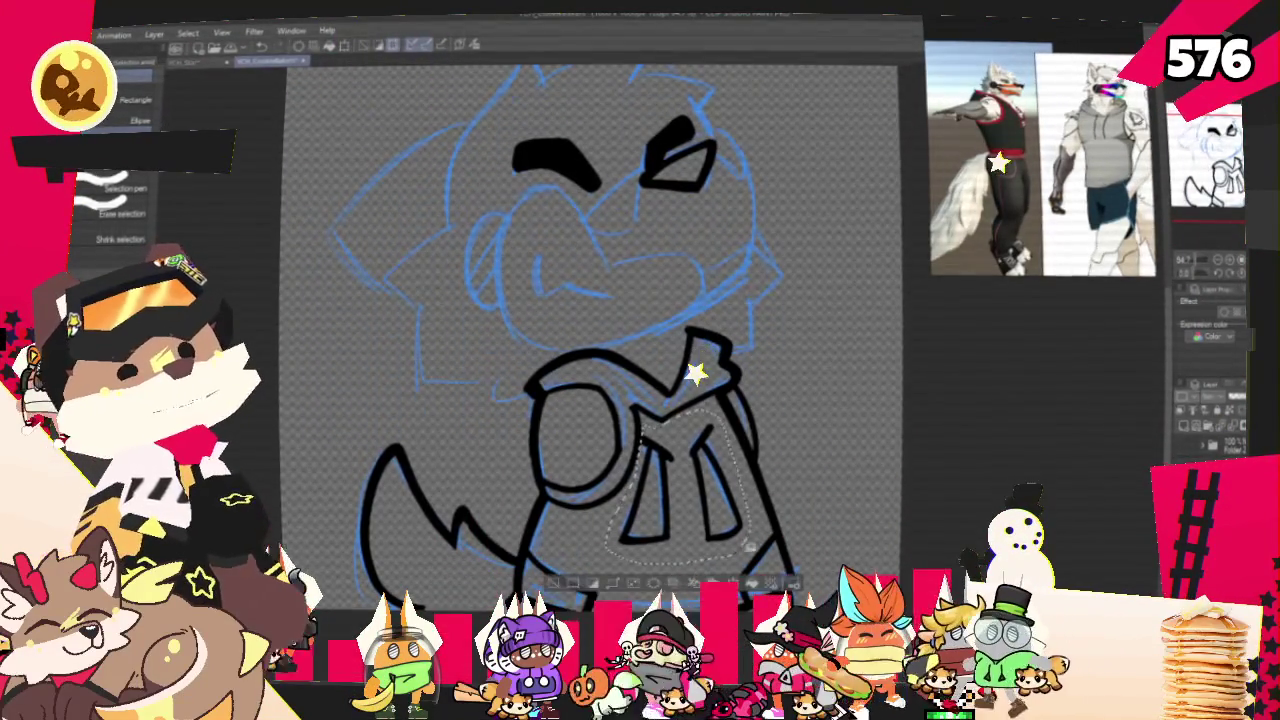
key("ctrl+t")
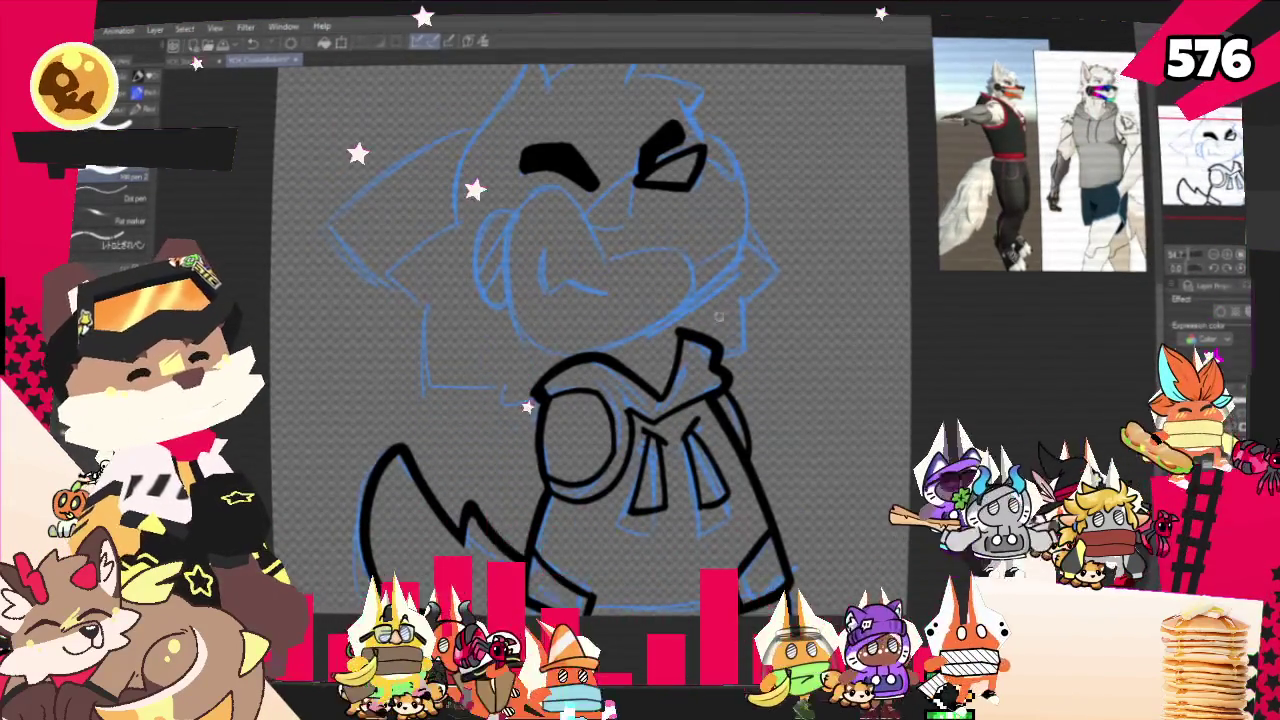
Ink the curve across the top of the head and the loop inside the collar.
left_click_drag(600, 300, 505, 375)
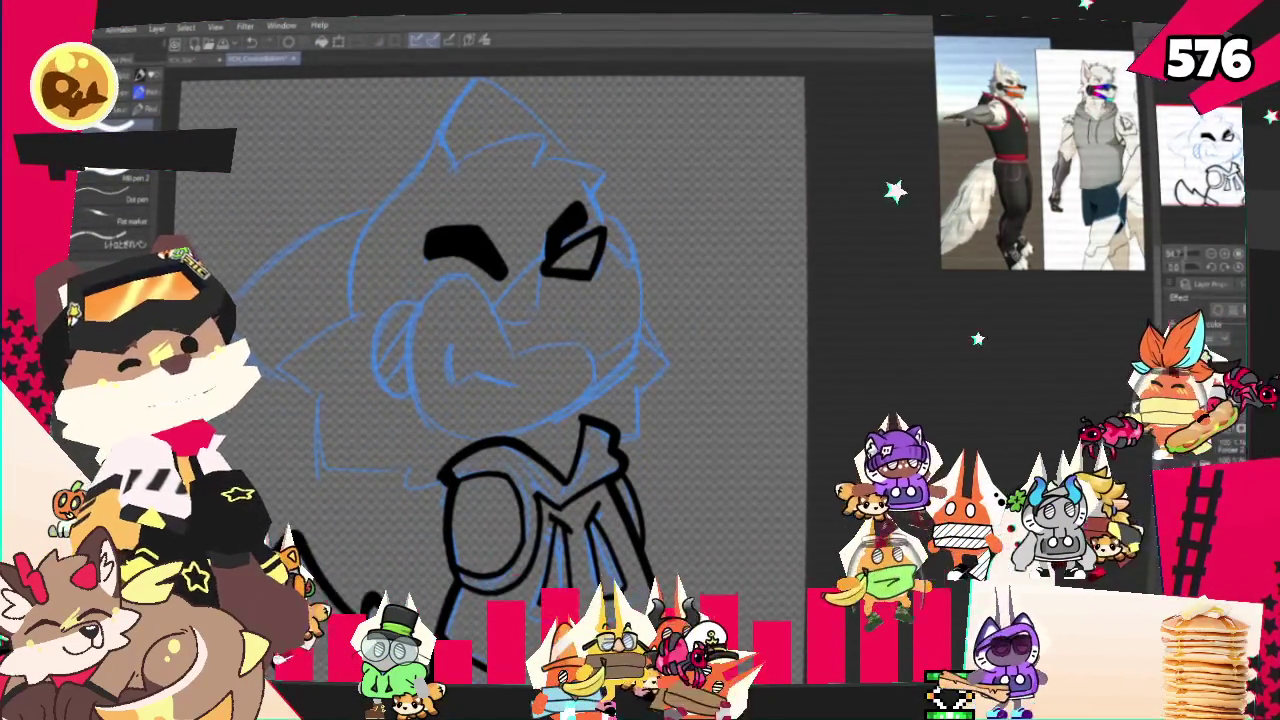
left_click_drag(691, 201, 803, 258)
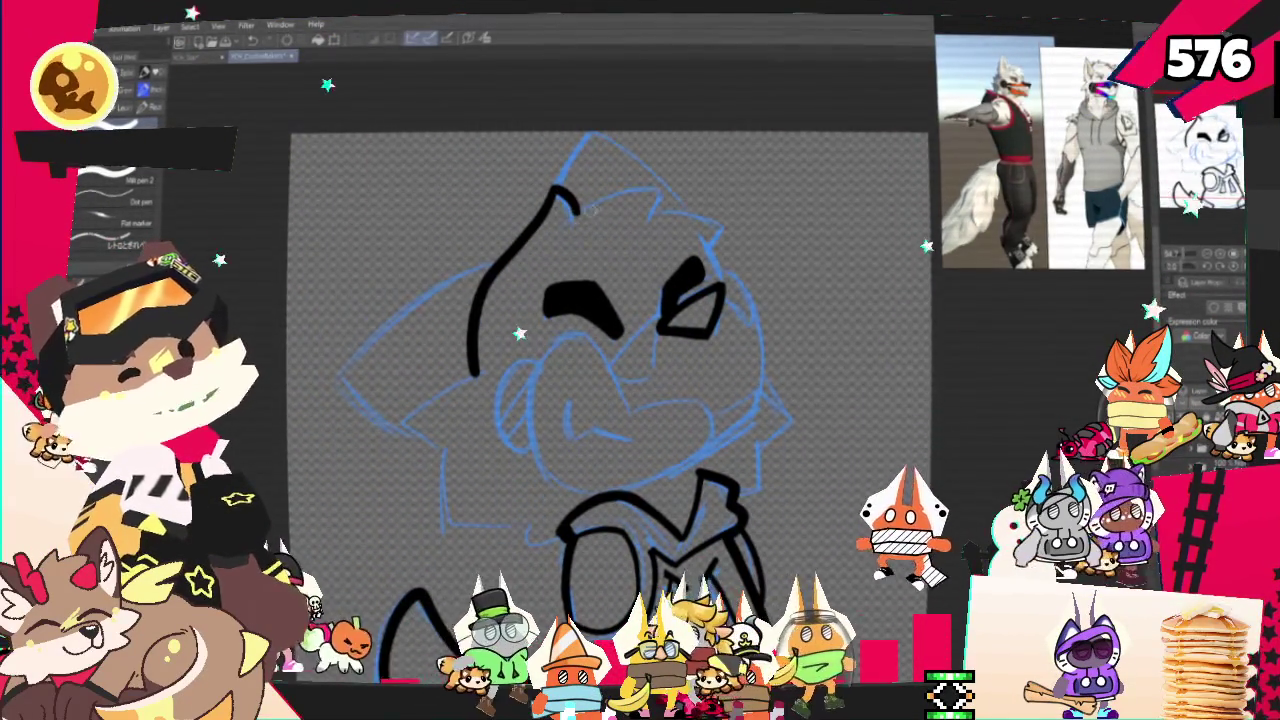
left_click_drag(575, 213, 656, 221)
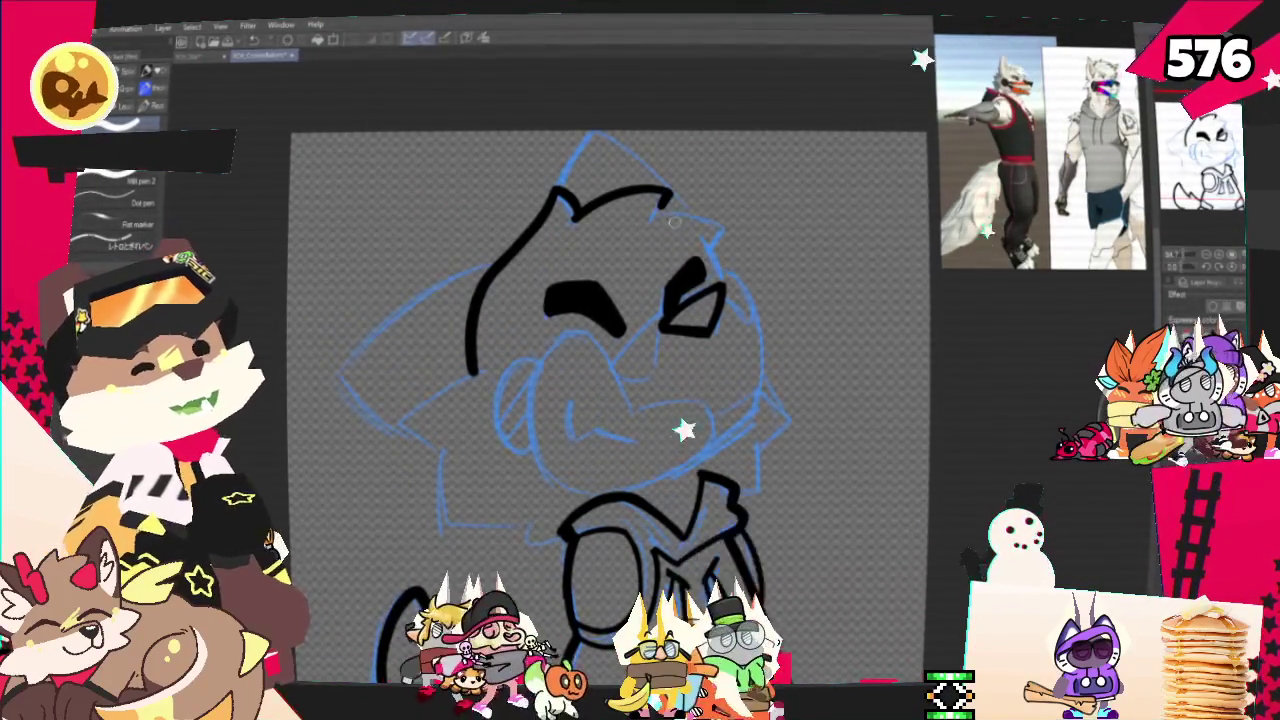
left_click_drag(660, 200, 730, 236)
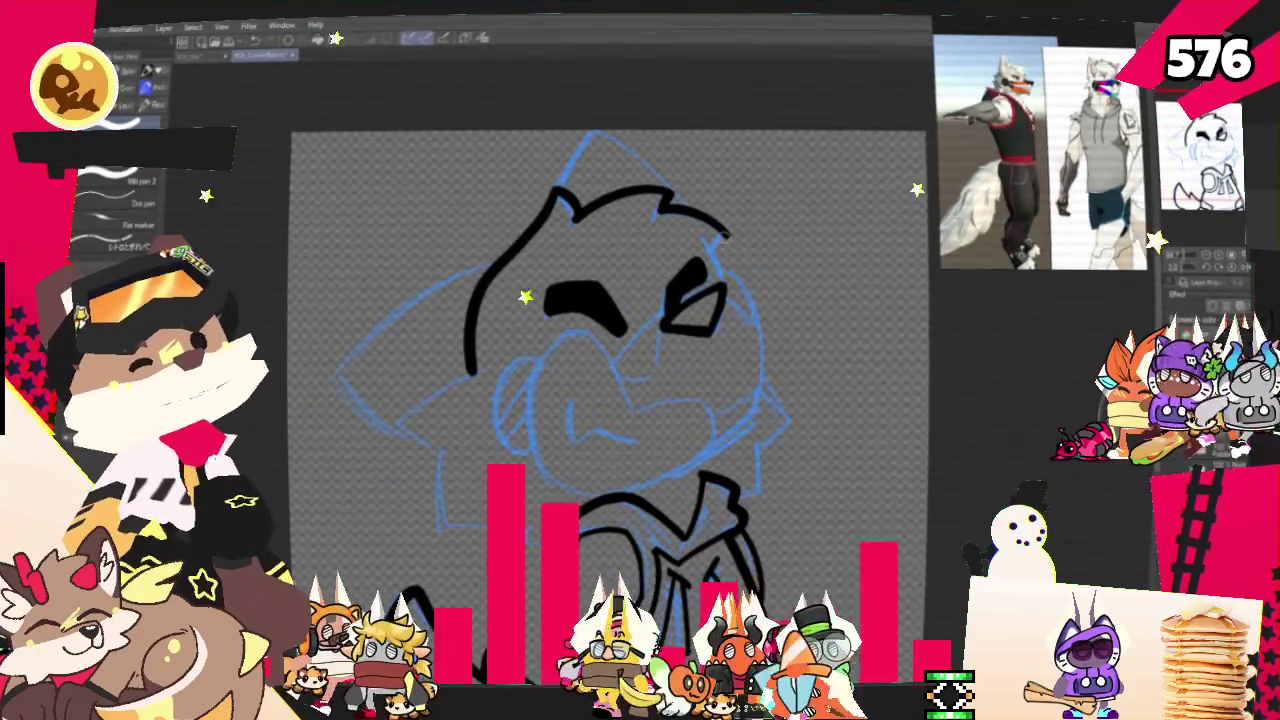
left_click_drag(605, 525, 600, 530)
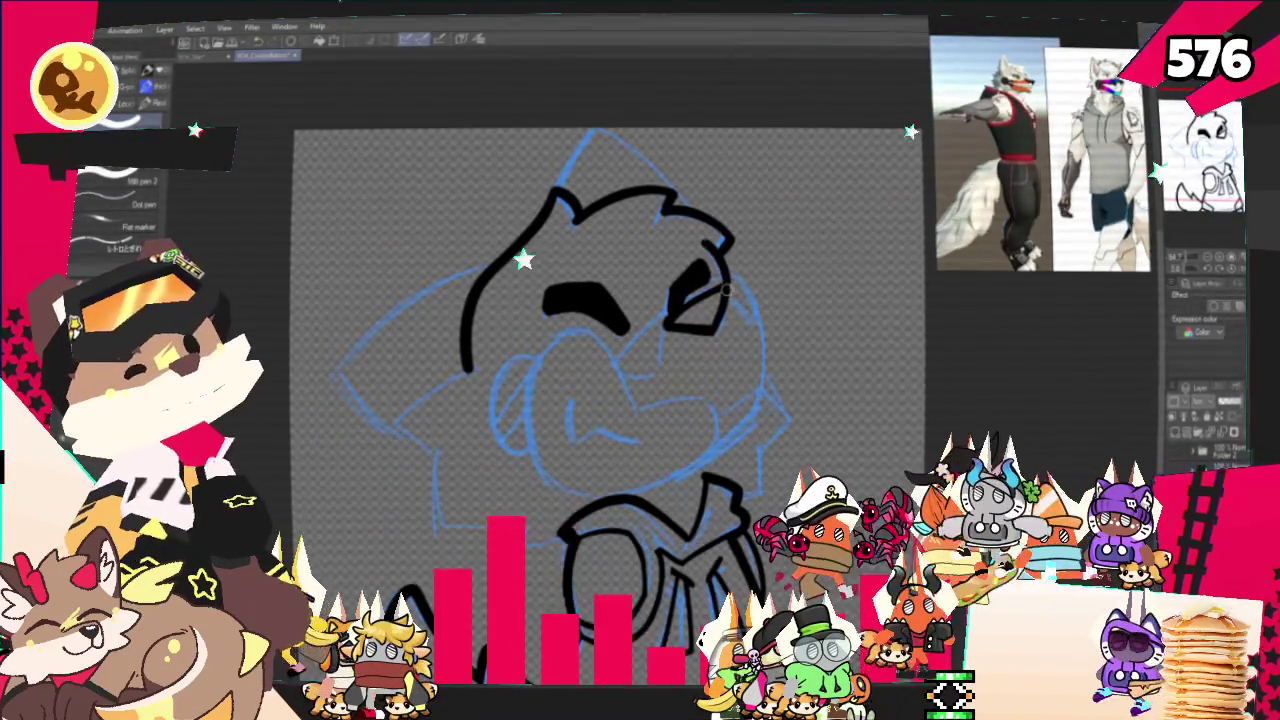
Ink the left head outline and the right side of the head and face.
left_click_drag(495, 260, 314, 392)
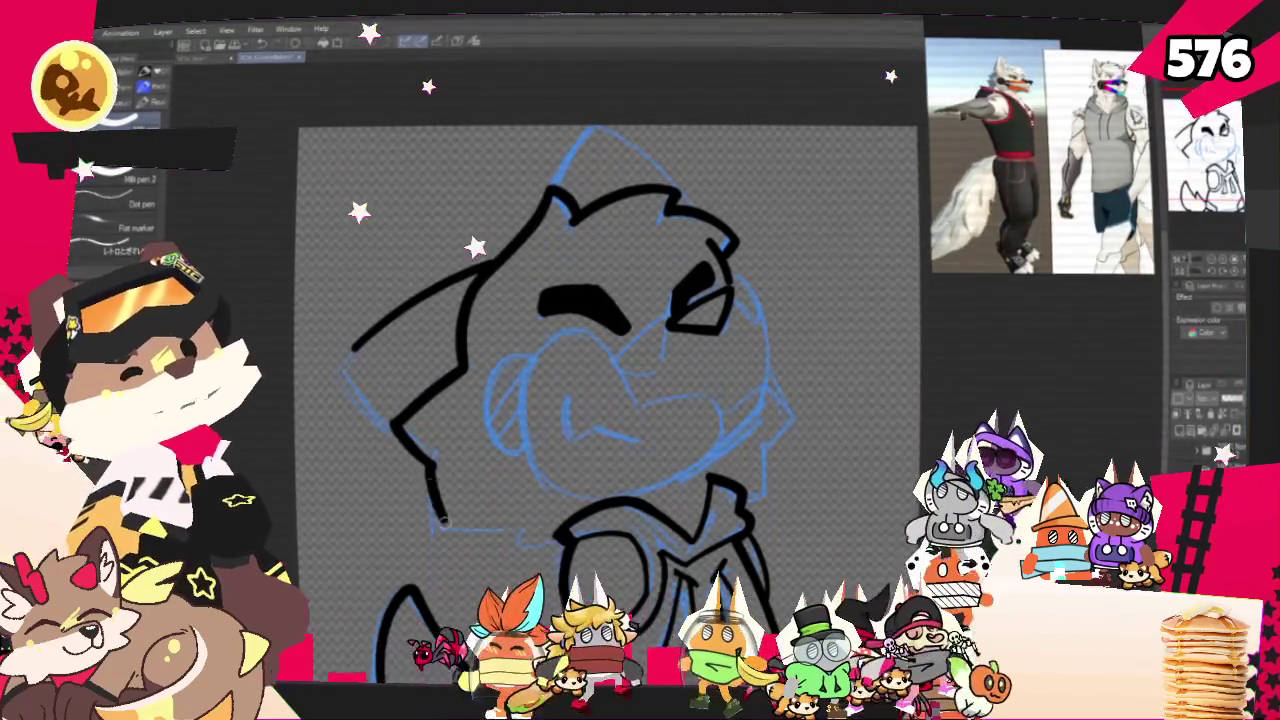
key("ctrl+z")
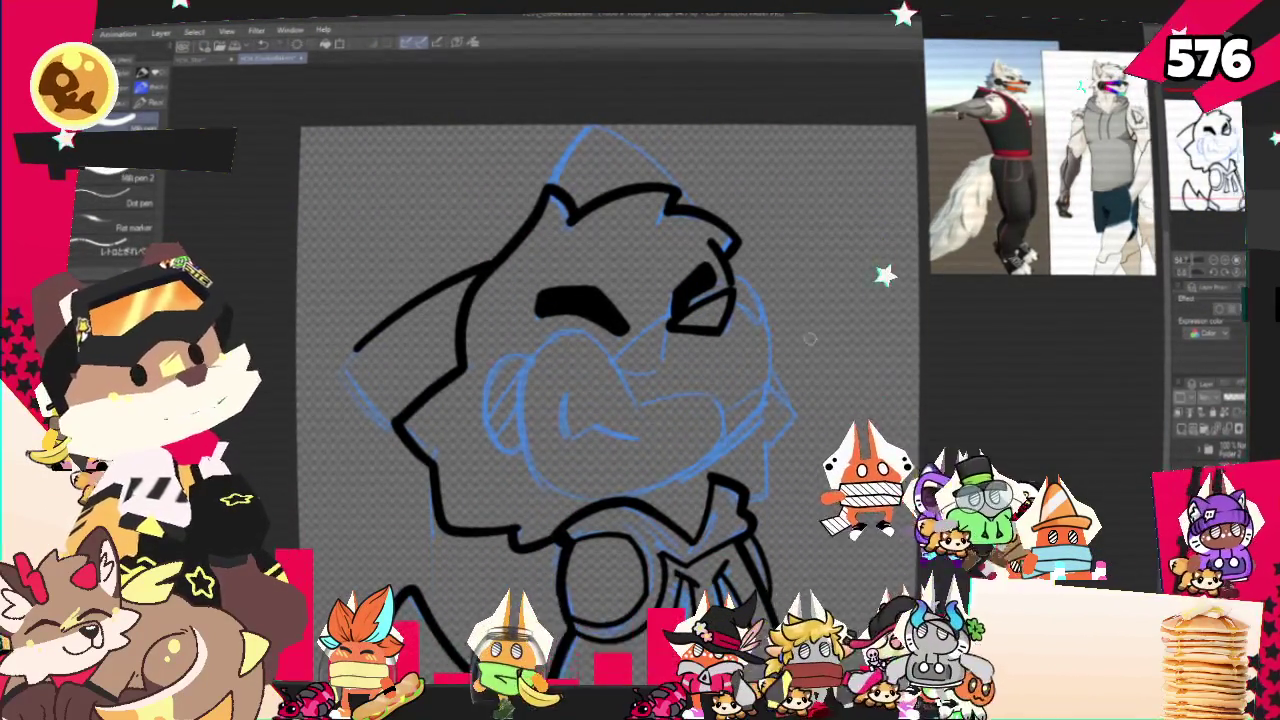
left_click_drag(775, 383, 772, 492)
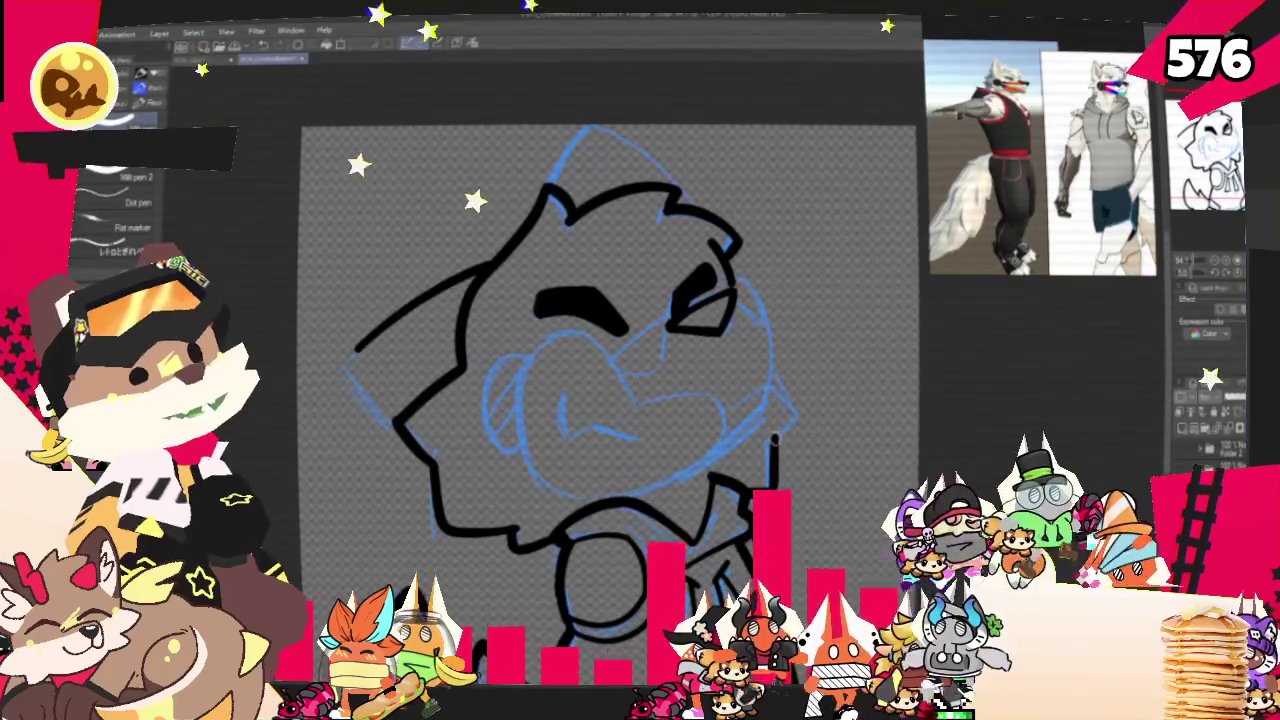
left_click_drag(735, 280, 775, 383)
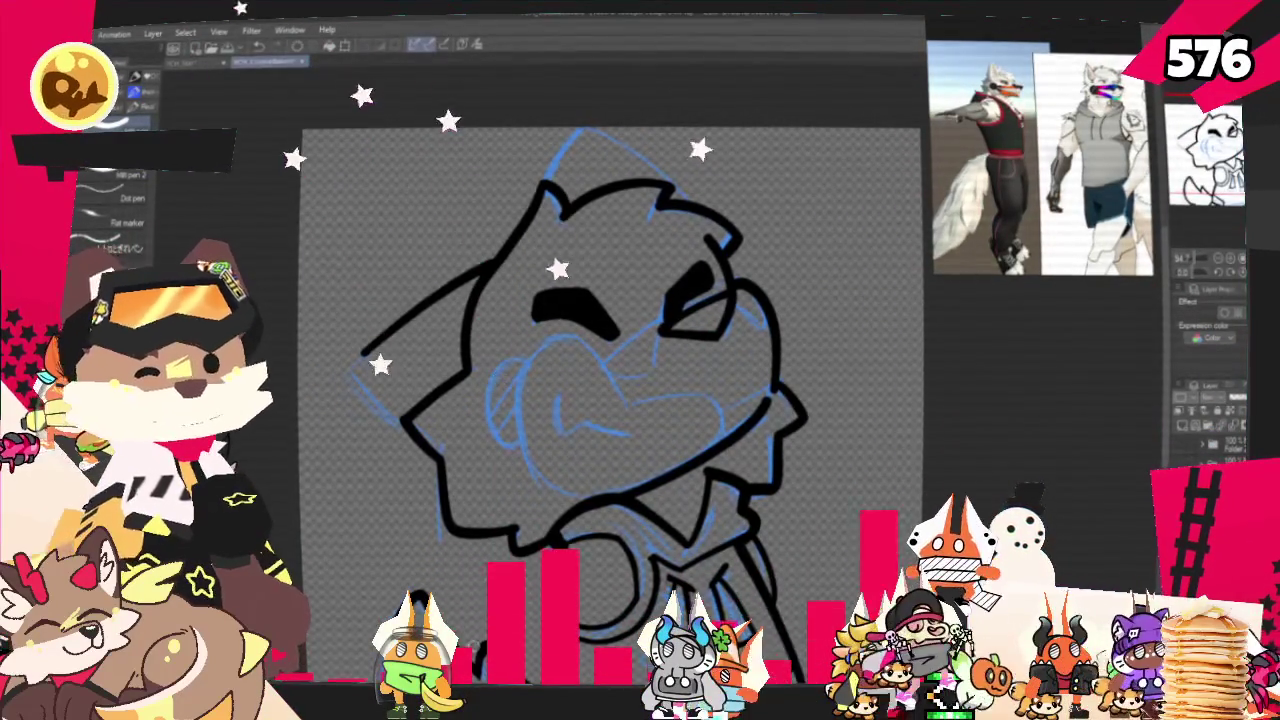
Ink the muzzle curve under the nose, the circle below the chin and the jaw line.
left_click_drag(605, 333, 580, 490)
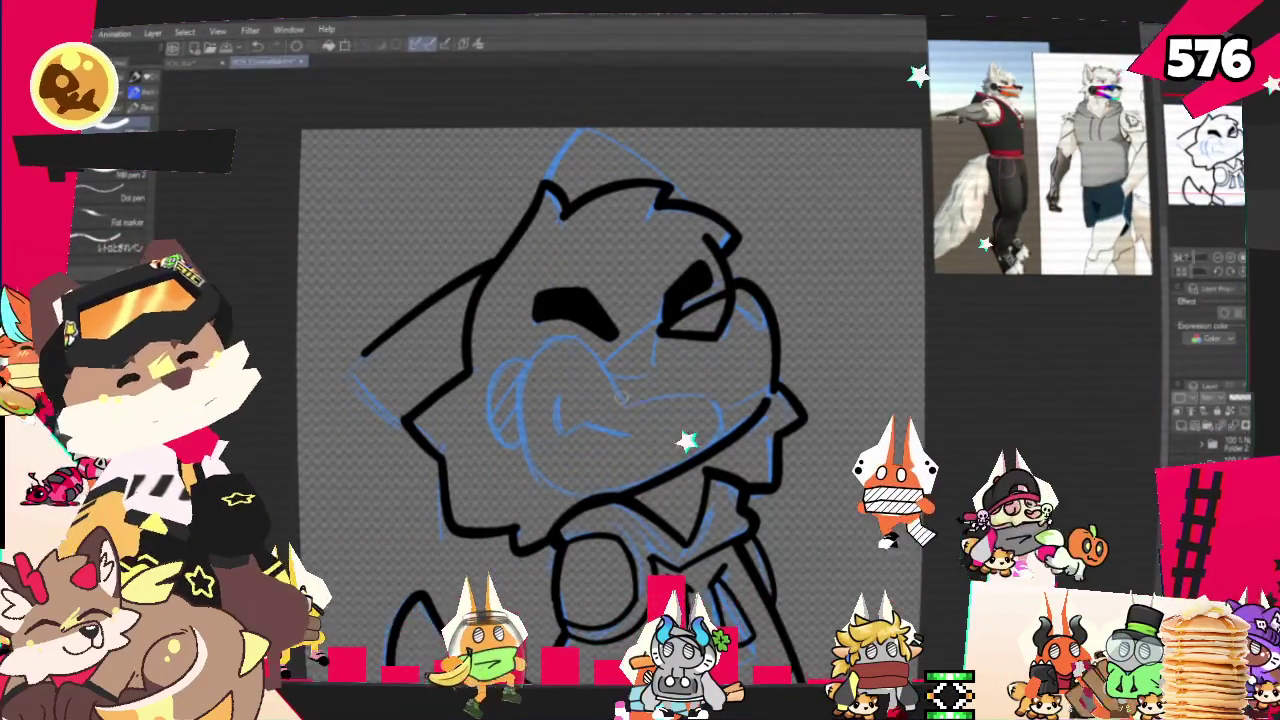
left_click_drag(600, 535, 595, 620)
key("ctrl+z")
left_click_drag(602, 340, 543, 462)
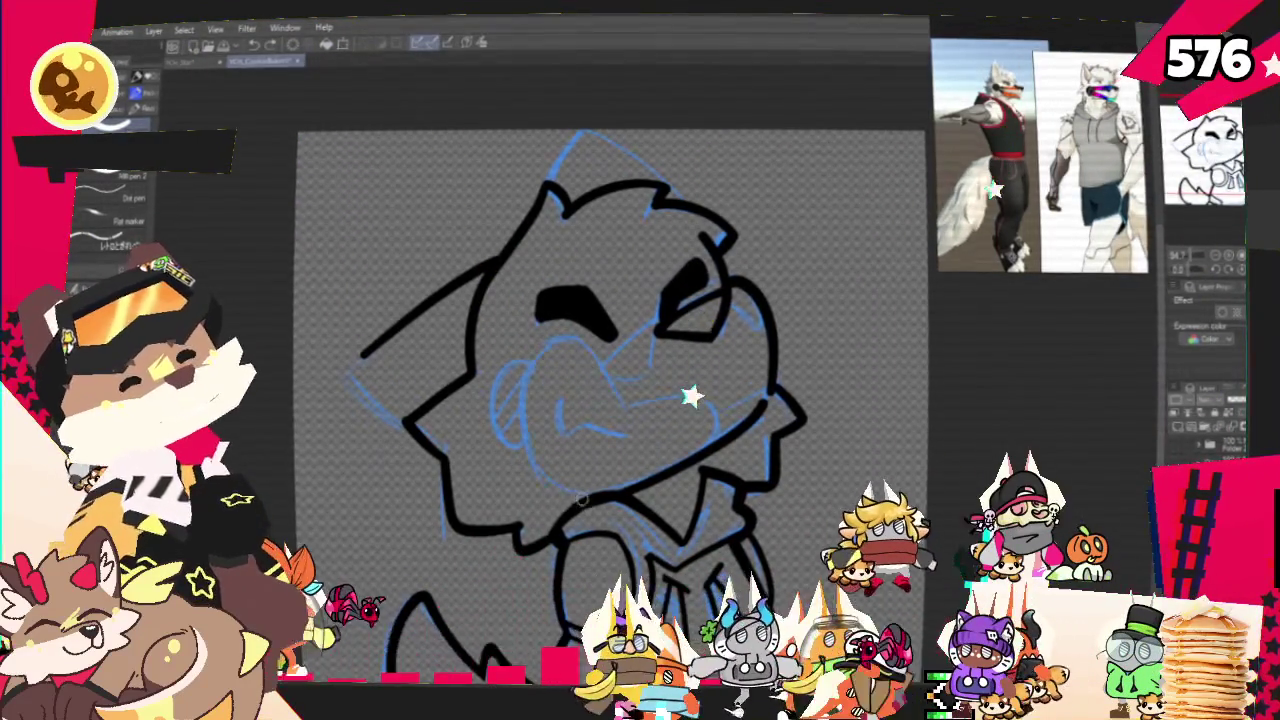
left_click_drag(622, 428, 697, 456)
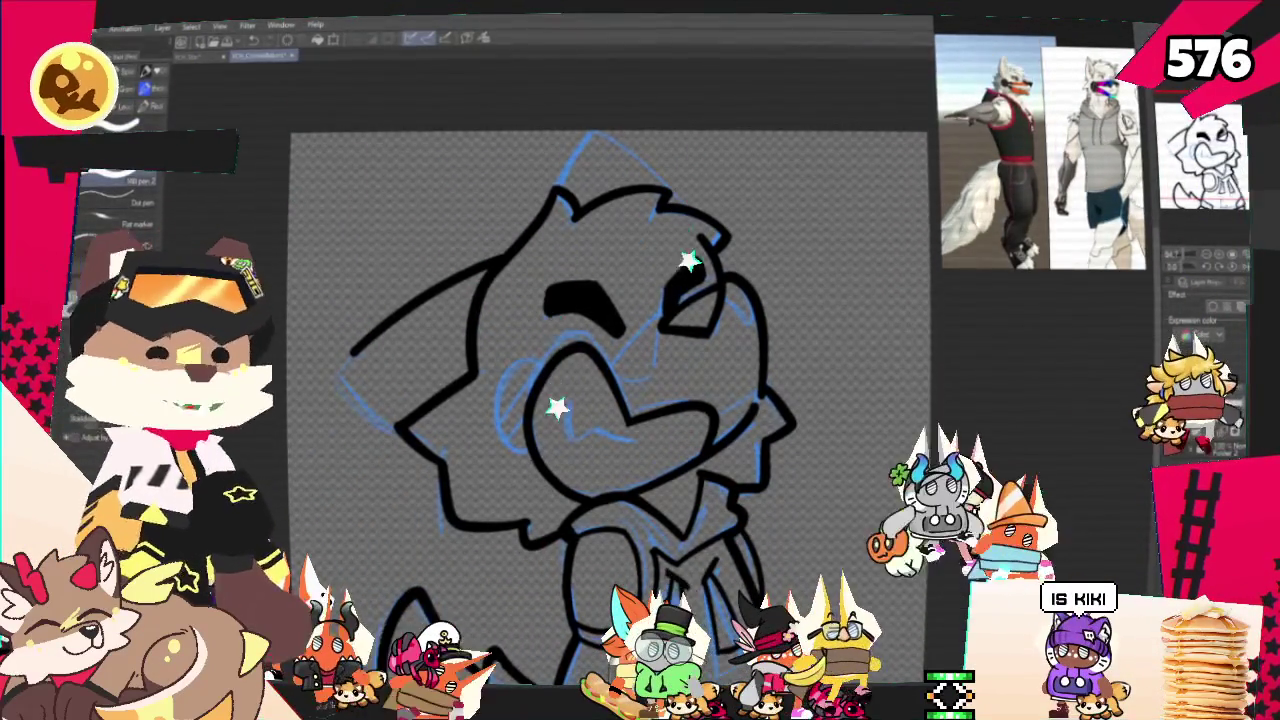
scroll(707, 327, "down", 2)
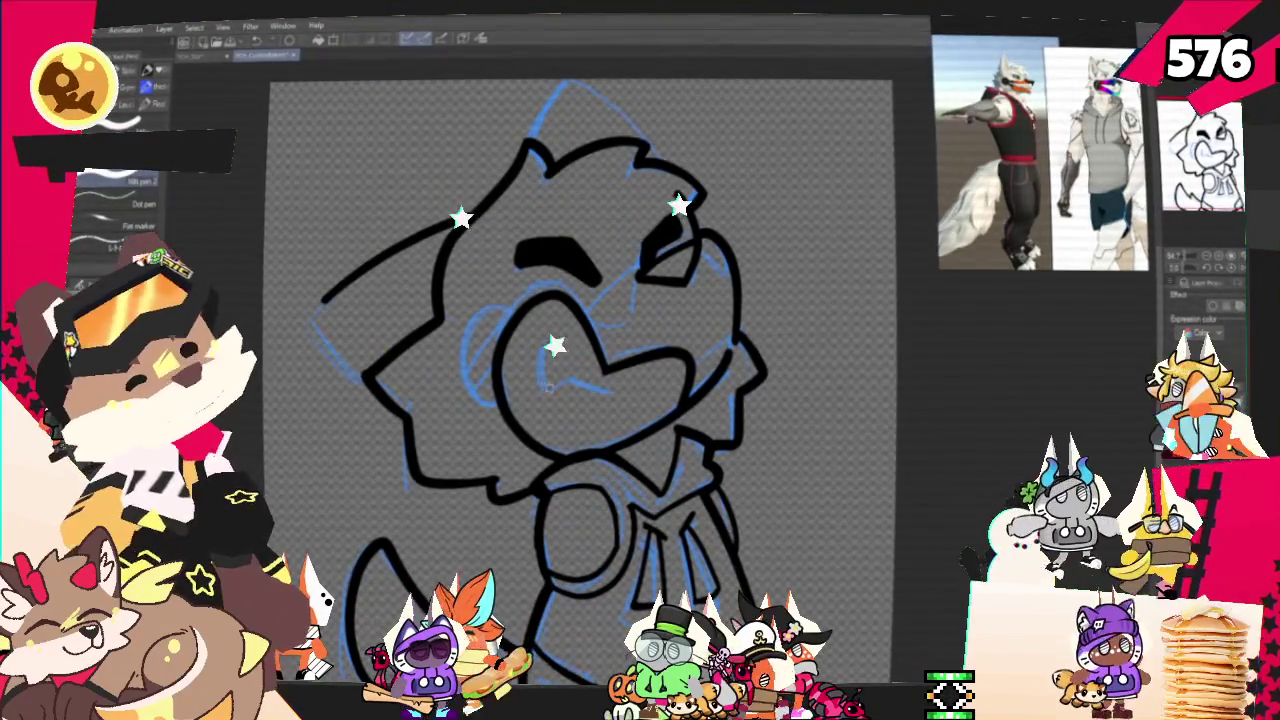
Extend the eye line into a hook and close the left corner of the head outline.
left_click_drag(540, 358, 562, 385)
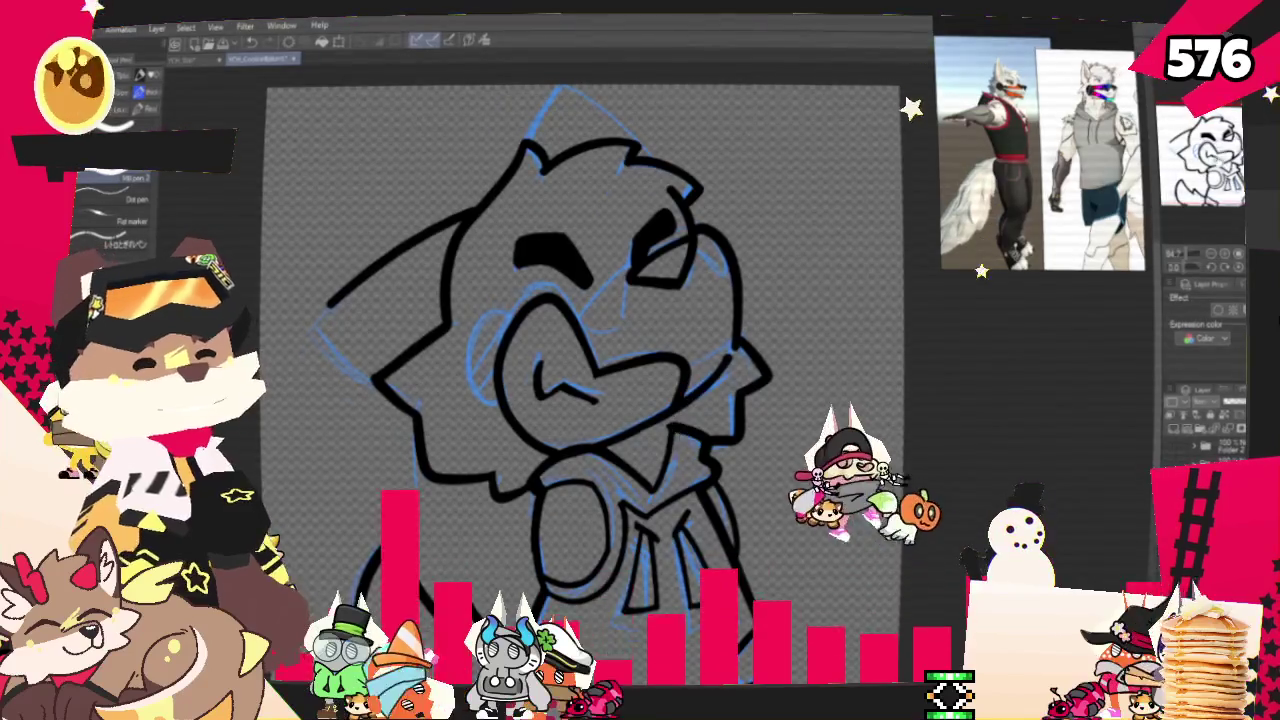
scroll(595, 385, "up", 1)
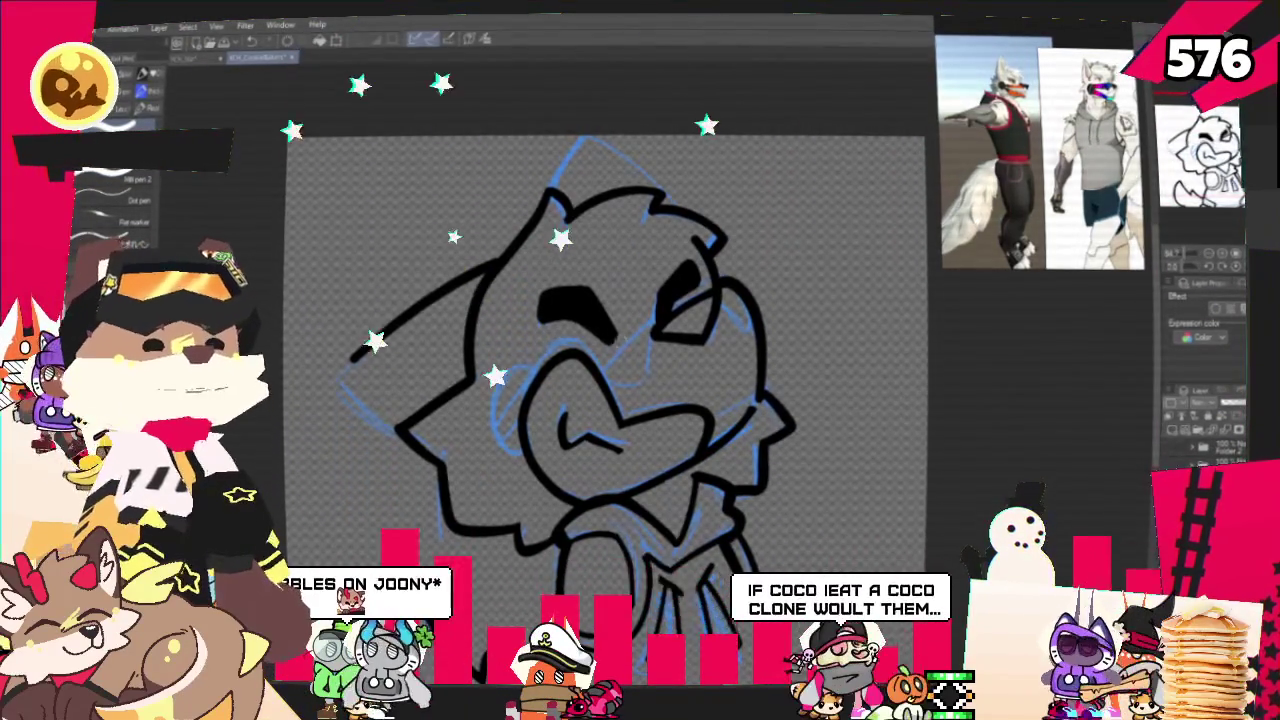
left_click_drag(606, 400, 691, 455)
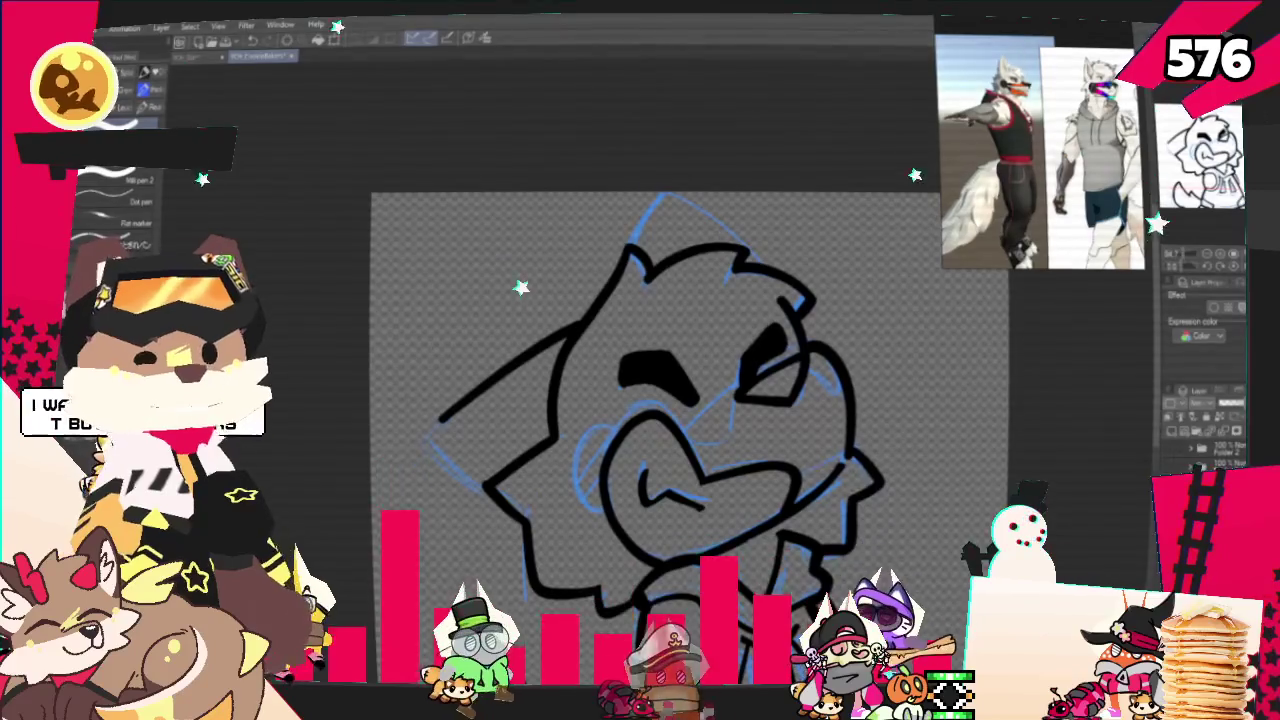
left_click_drag(898, 457, 903, 477)
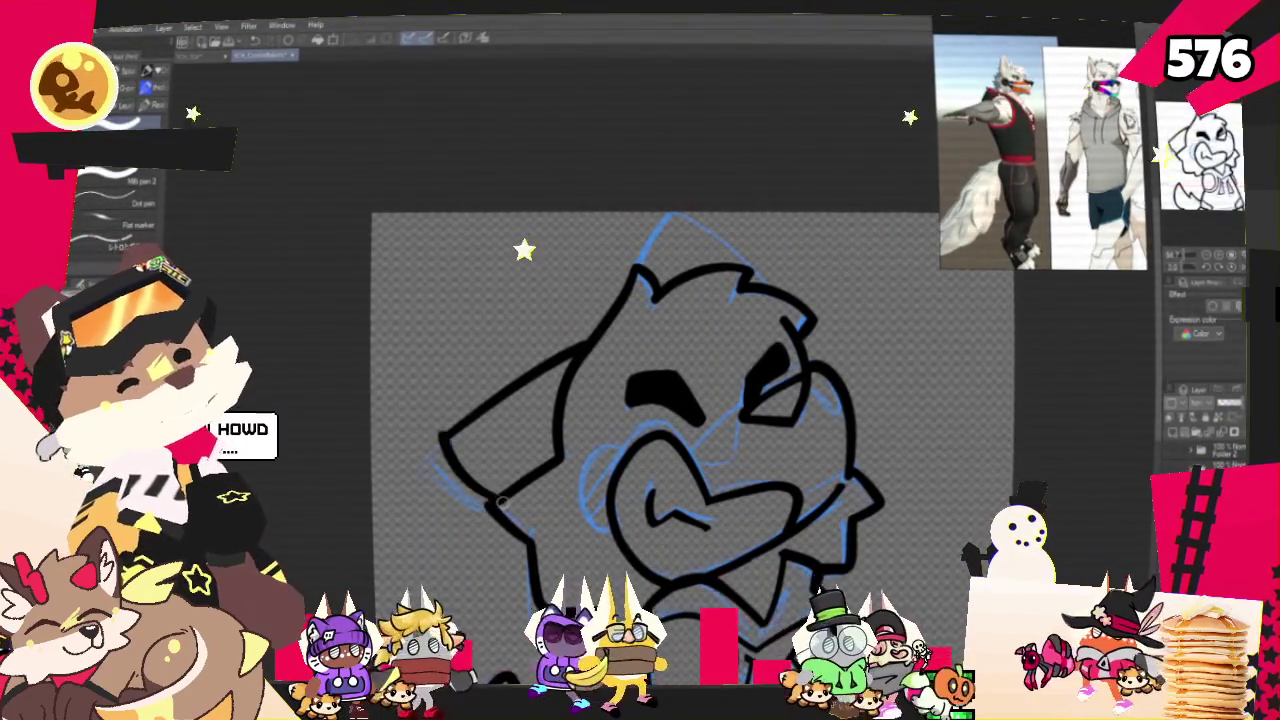
left_click_drag(440, 442, 487, 506)
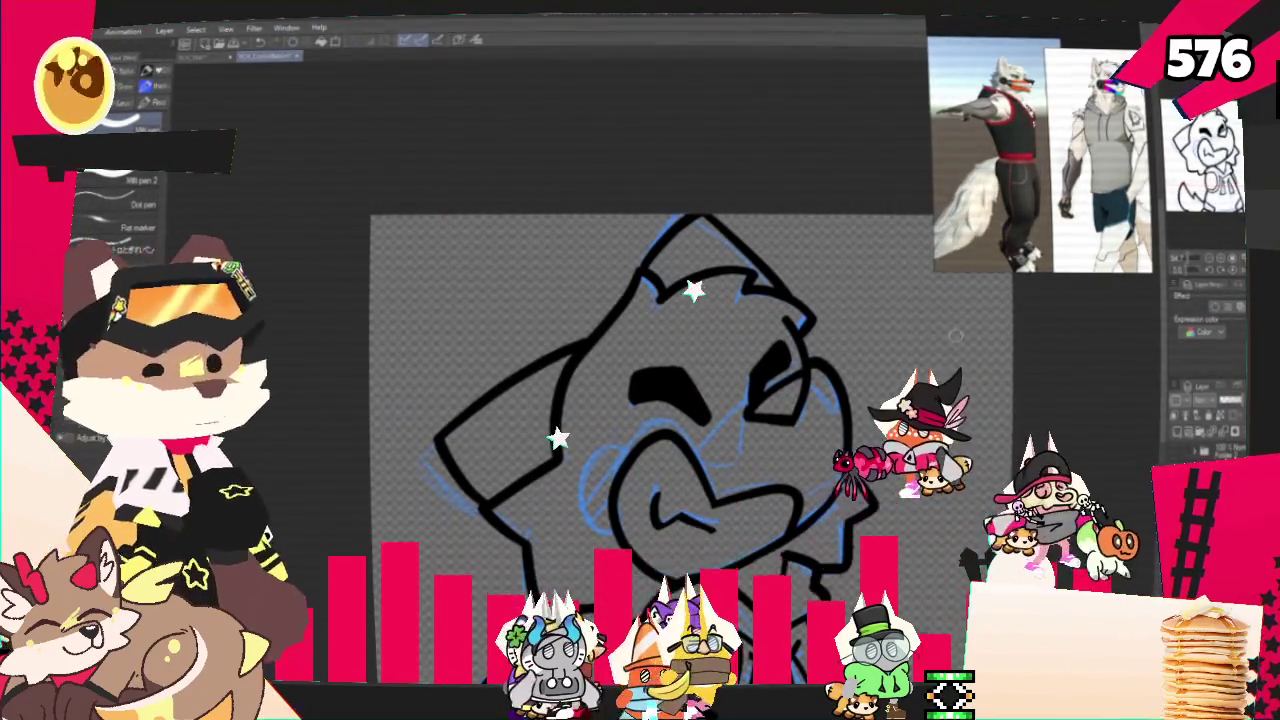
scroll(660, 380, "down", 4)
scroll(660, 360, "up", 2)
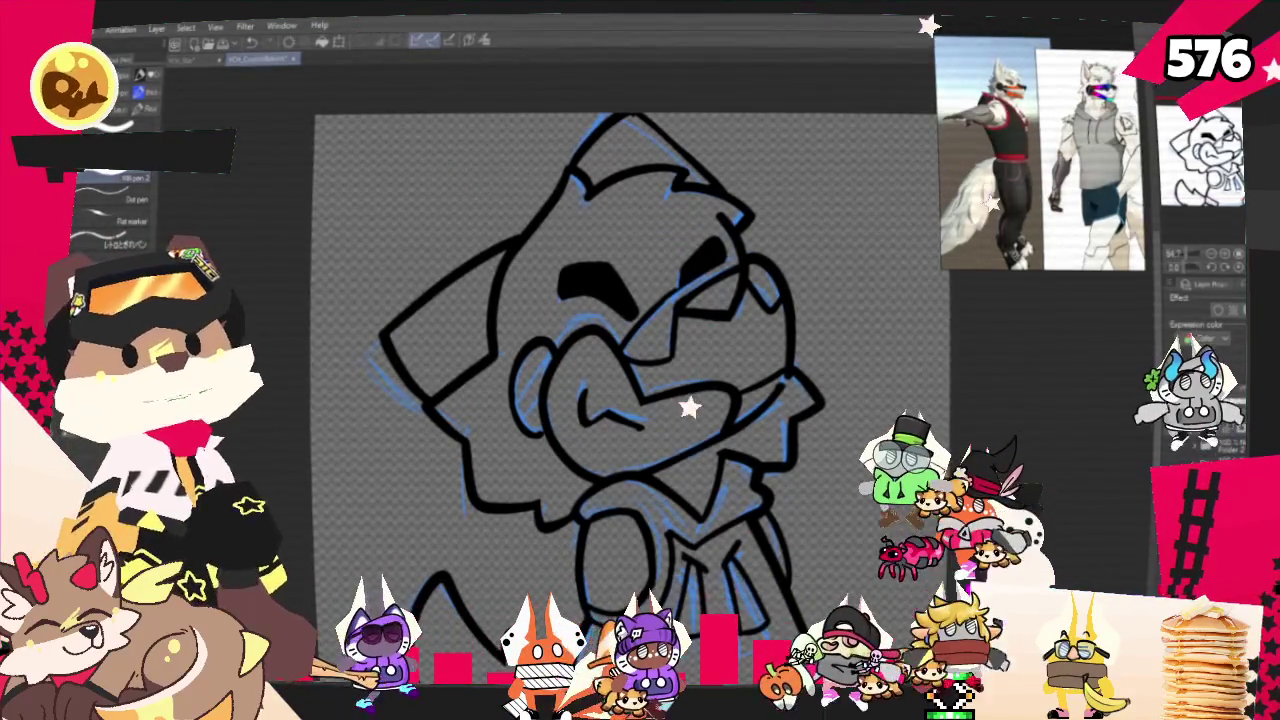
Zoom out to check the whole wolf drawing, then zoom back in.
key("ctrl+minus")
key("ctrl+plus")
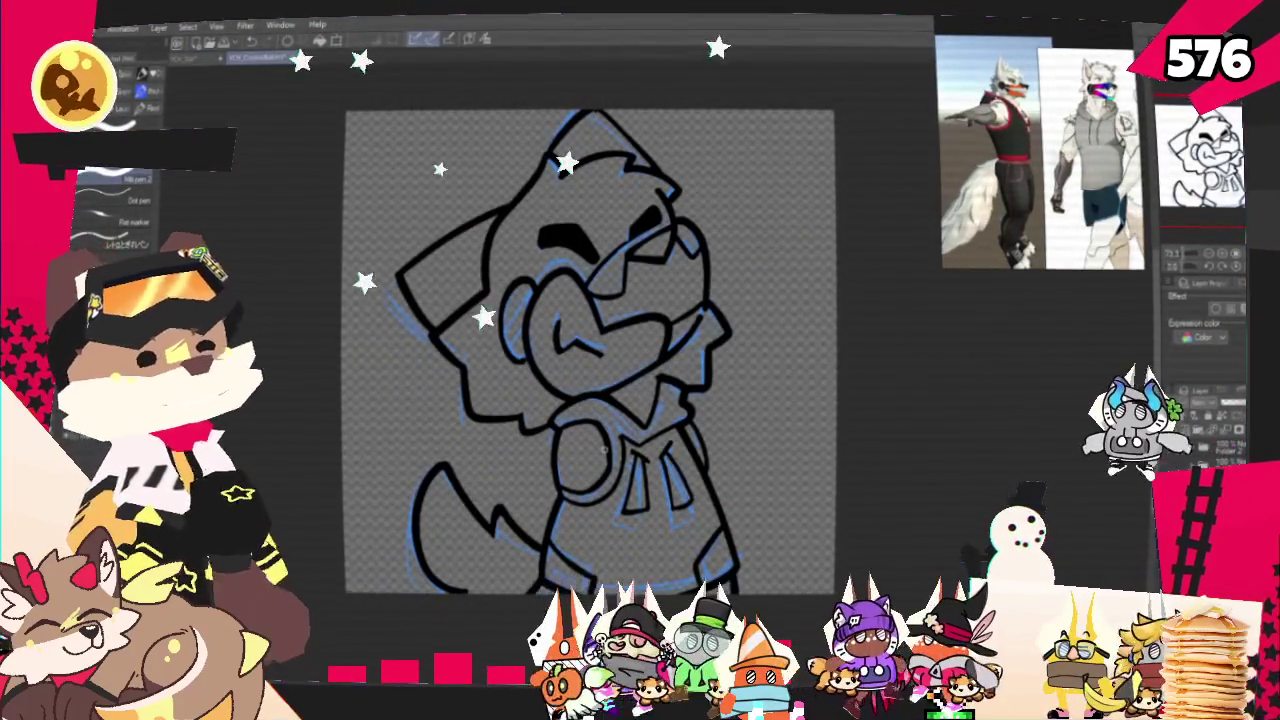
scroll(590, 350, "up", 2)
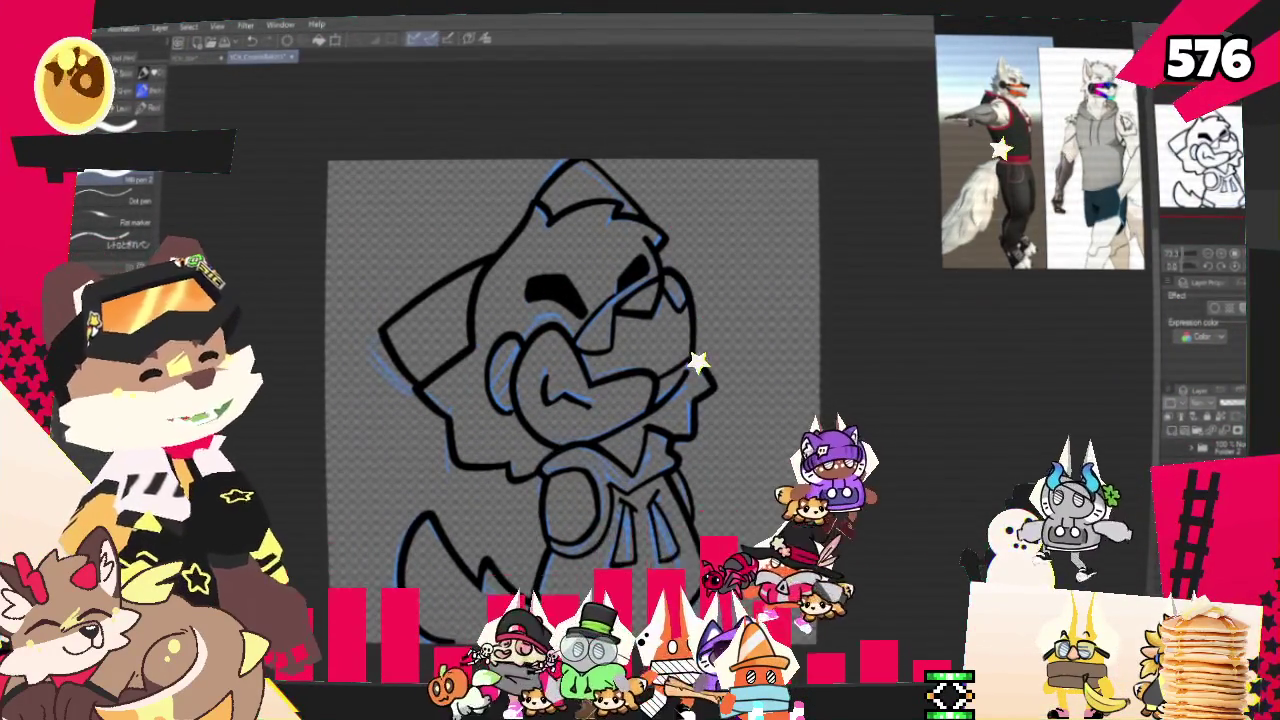
Hide the blue sketch layer and sample a fill colour with the eyedropper.
left_click(1200, 440)
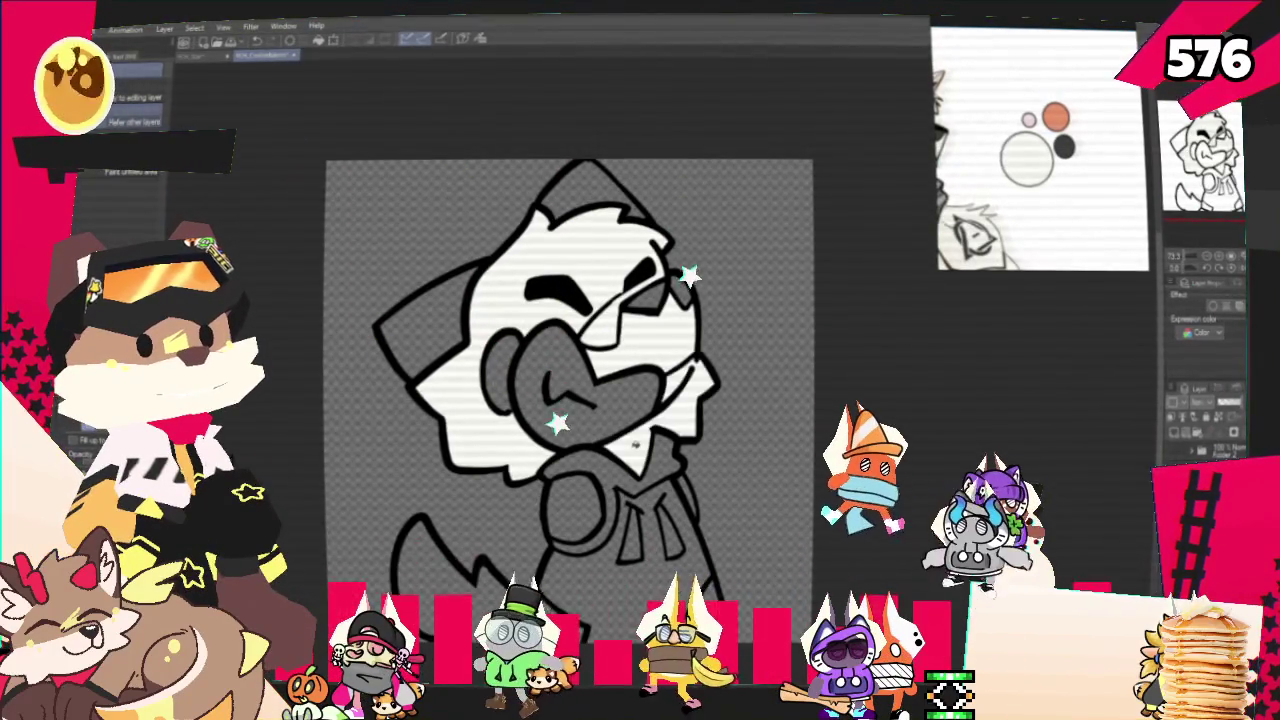
key("ctrl+minus")
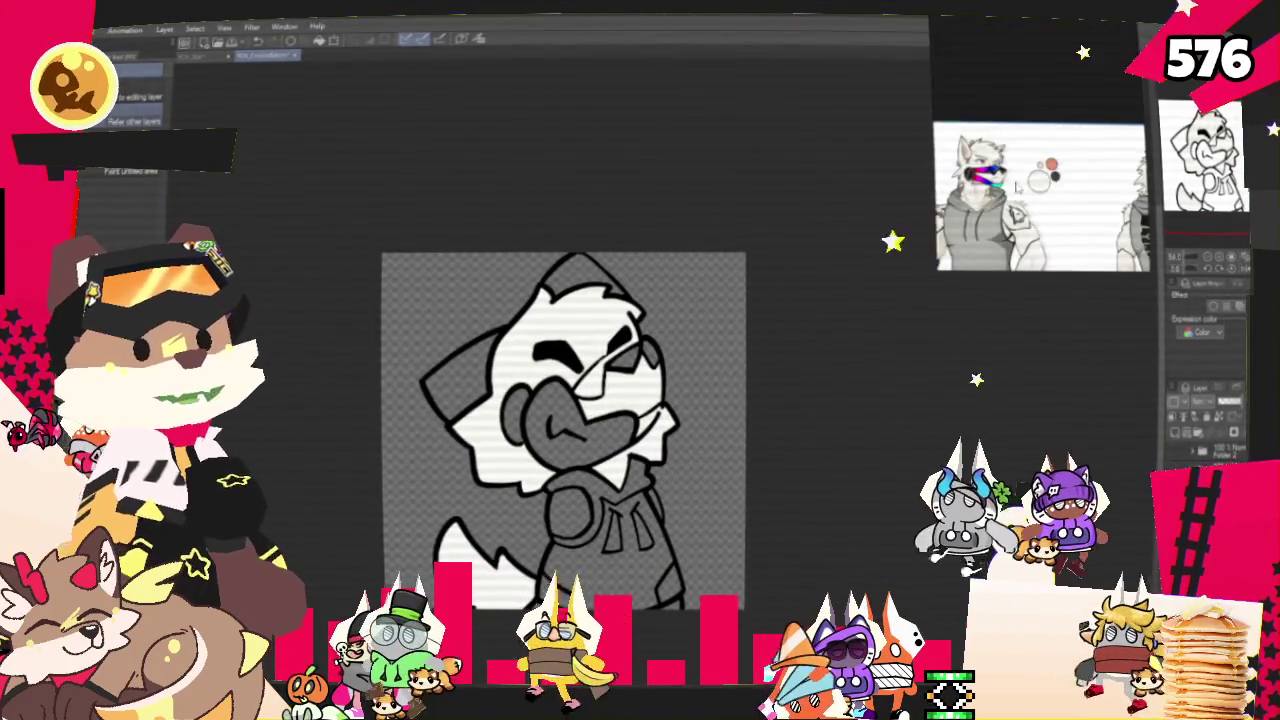
left_click(474, 45)
key("ctrl+plus")
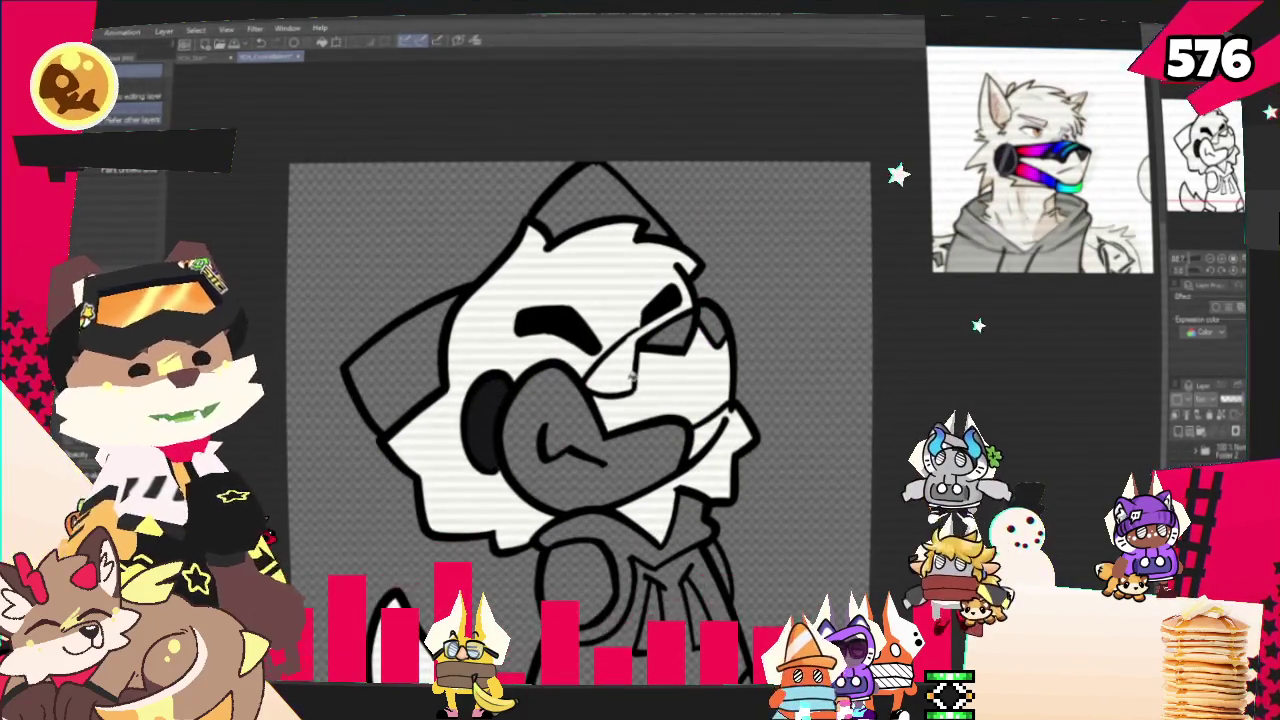
key("p")
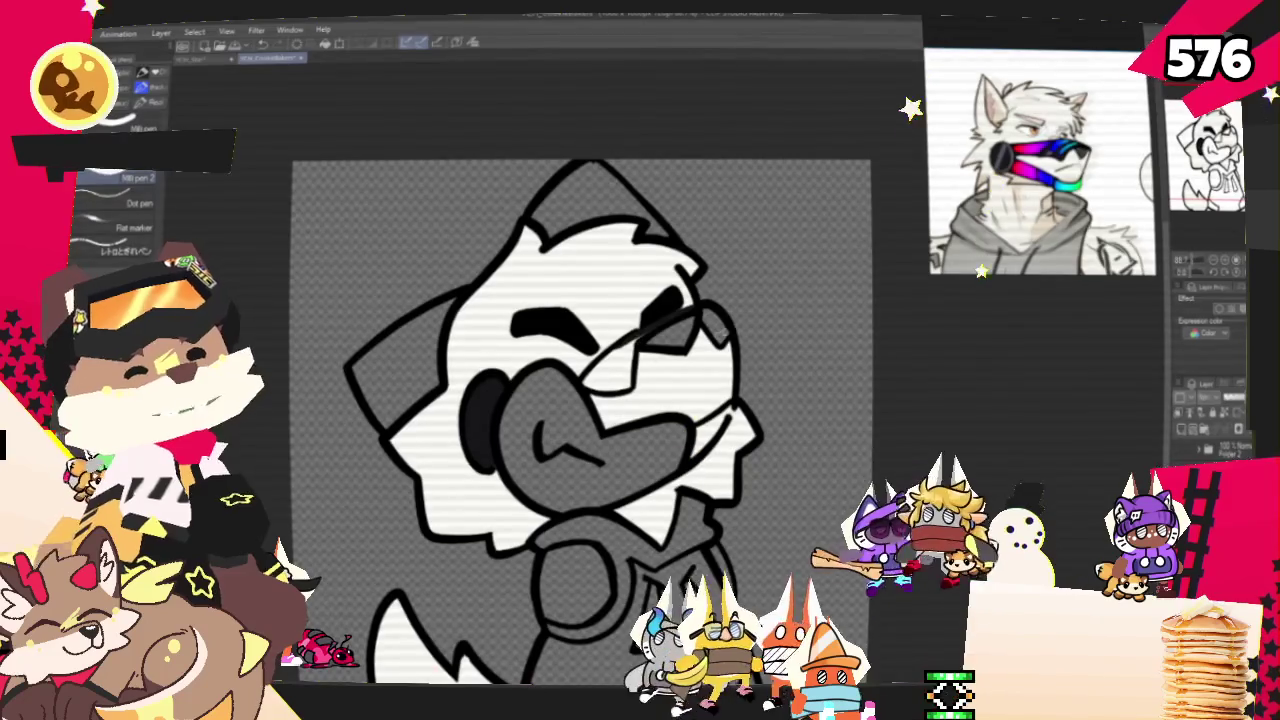
Bucket-fill the sunglasses and the hood area beside the chin with dark grey.
key("g")
left_click(718, 330)
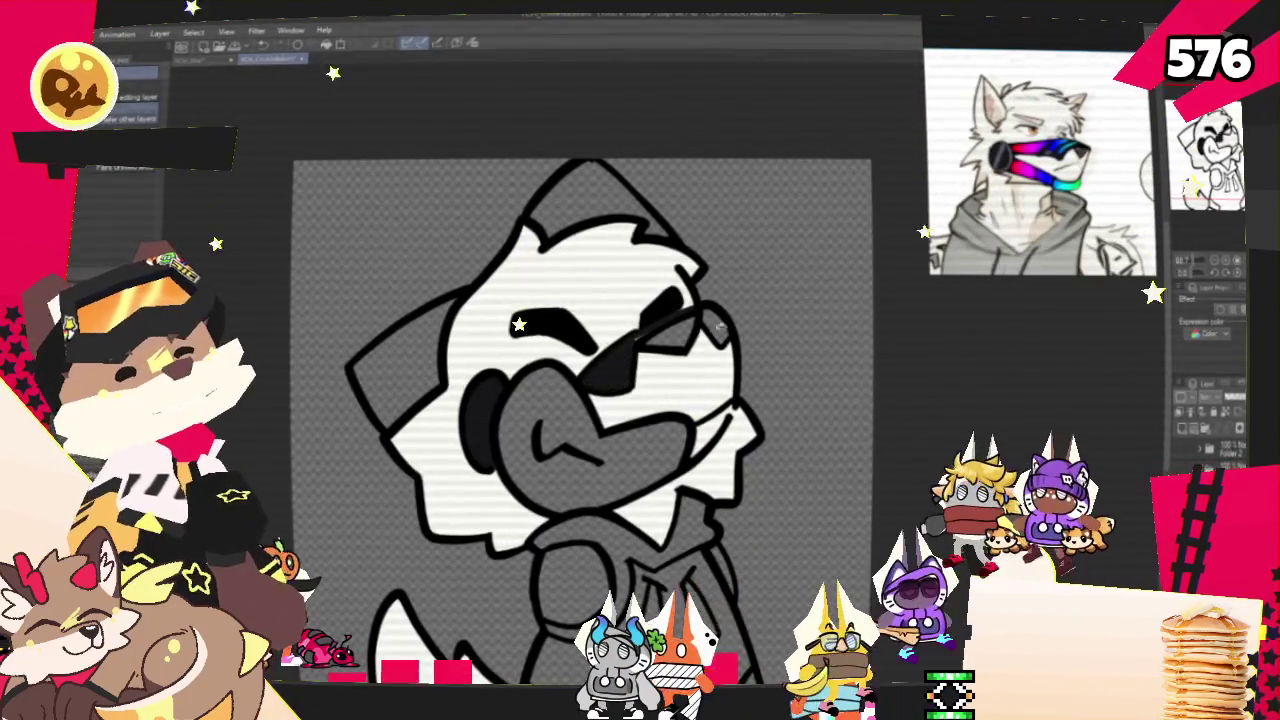
left_click(748, 473)
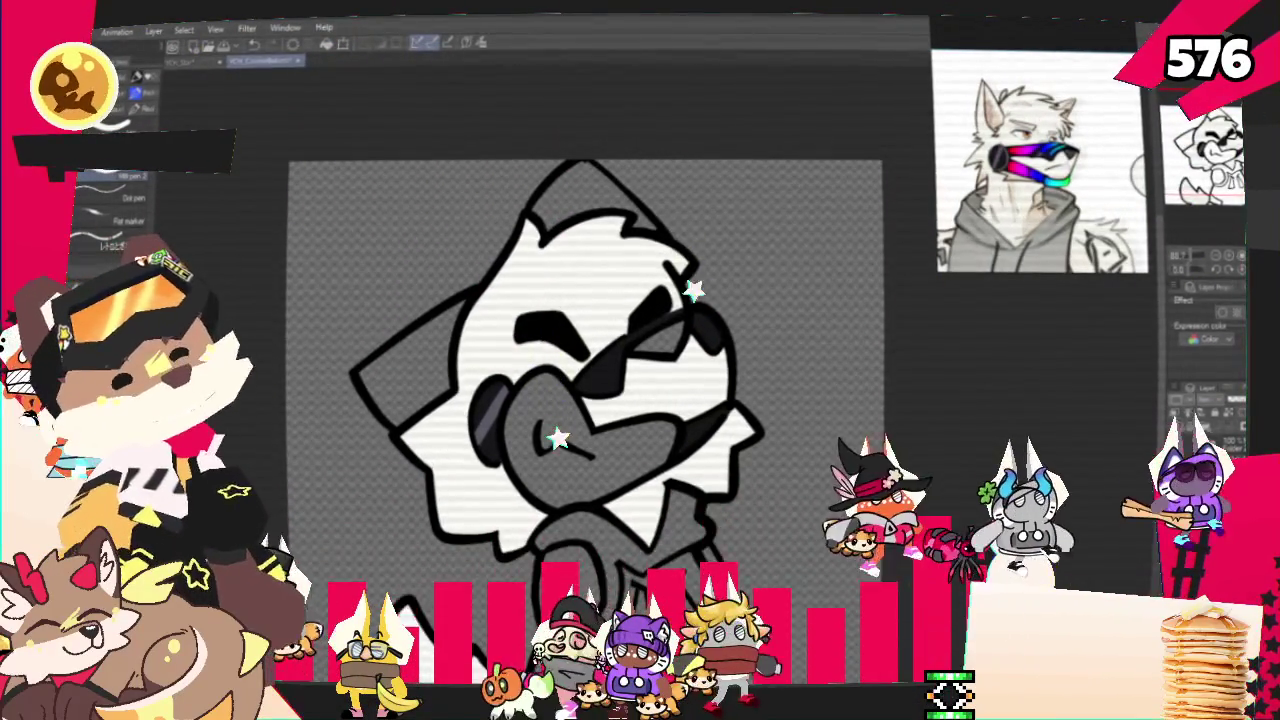
Draw a widening red diagonal stripe across the wolf's sunglasses lenses with the pen.
left_click(595, 381)
left_click(615, 352)
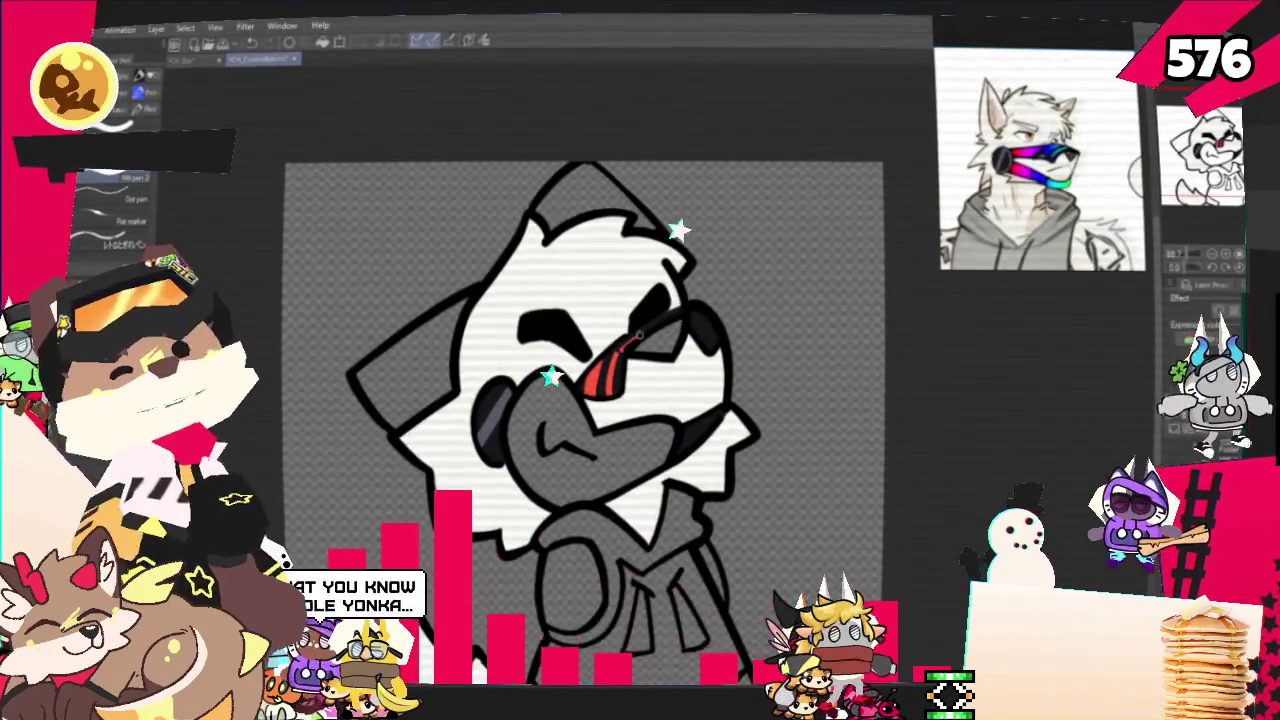
left_click(690, 318)
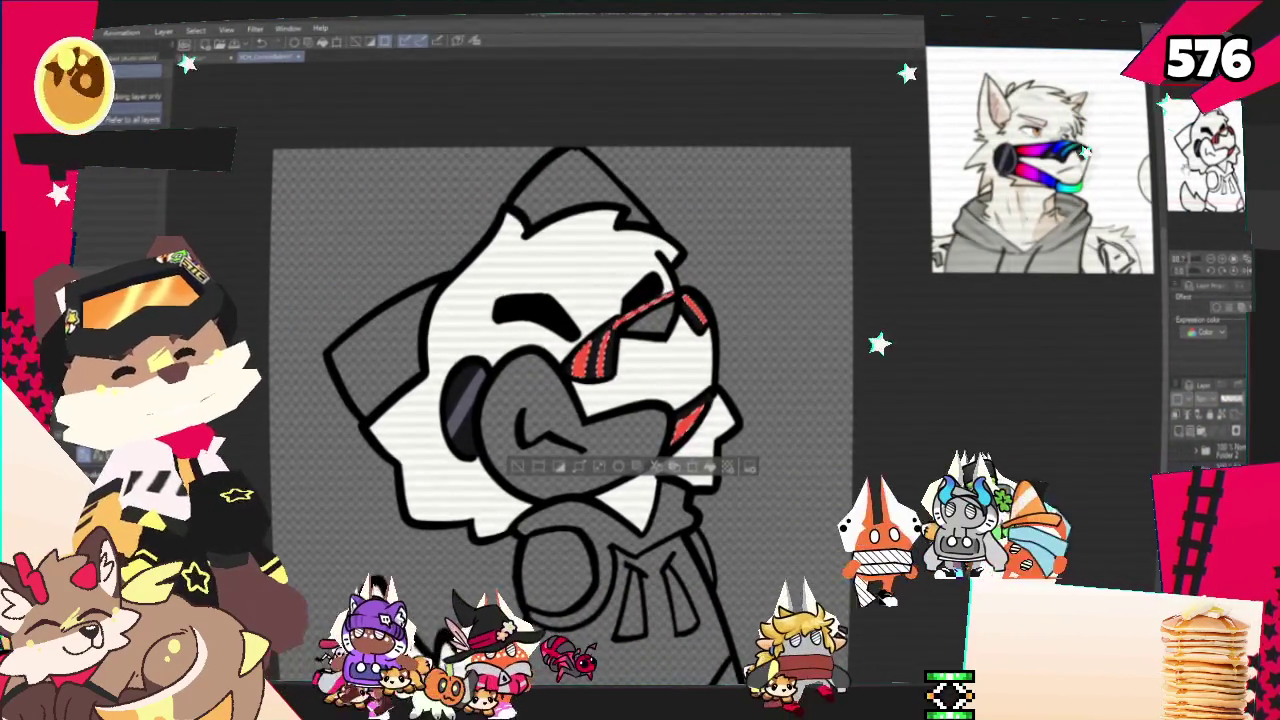
Spray rainbow gradient colours over the glasses stripes with the soft airbrush.
key("b")
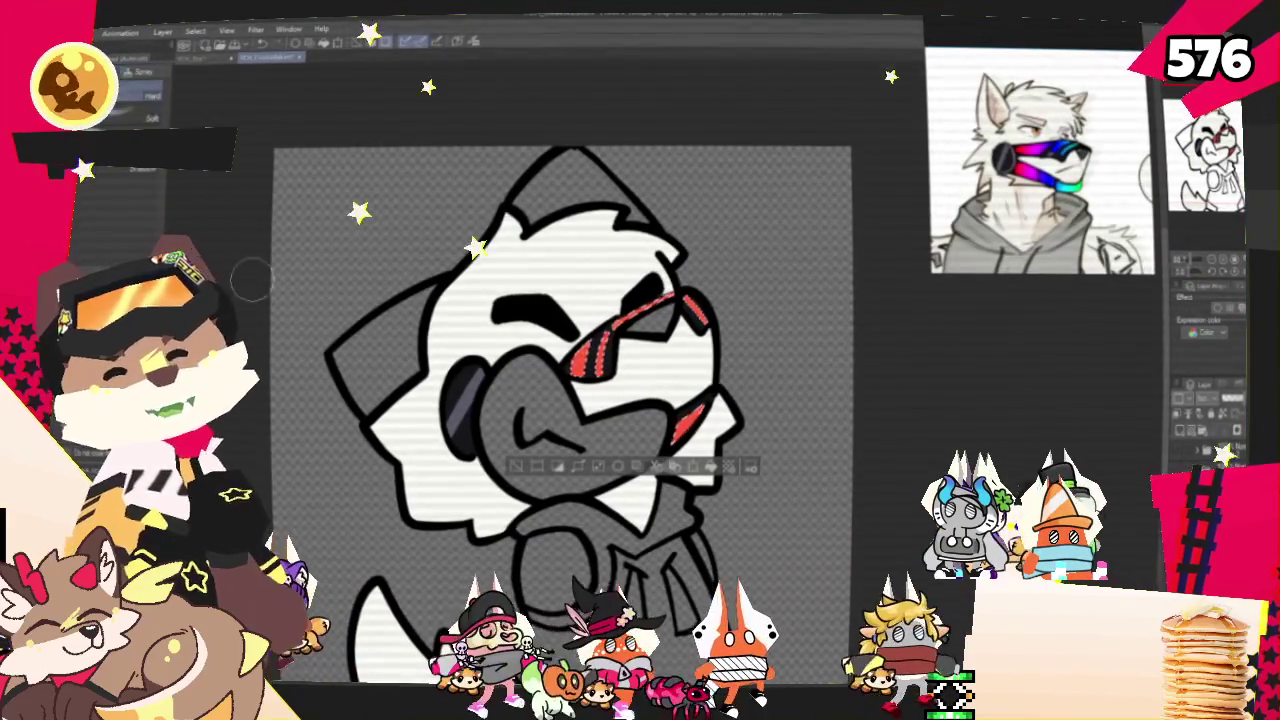
left_click_drag(590, 365, 700, 310)
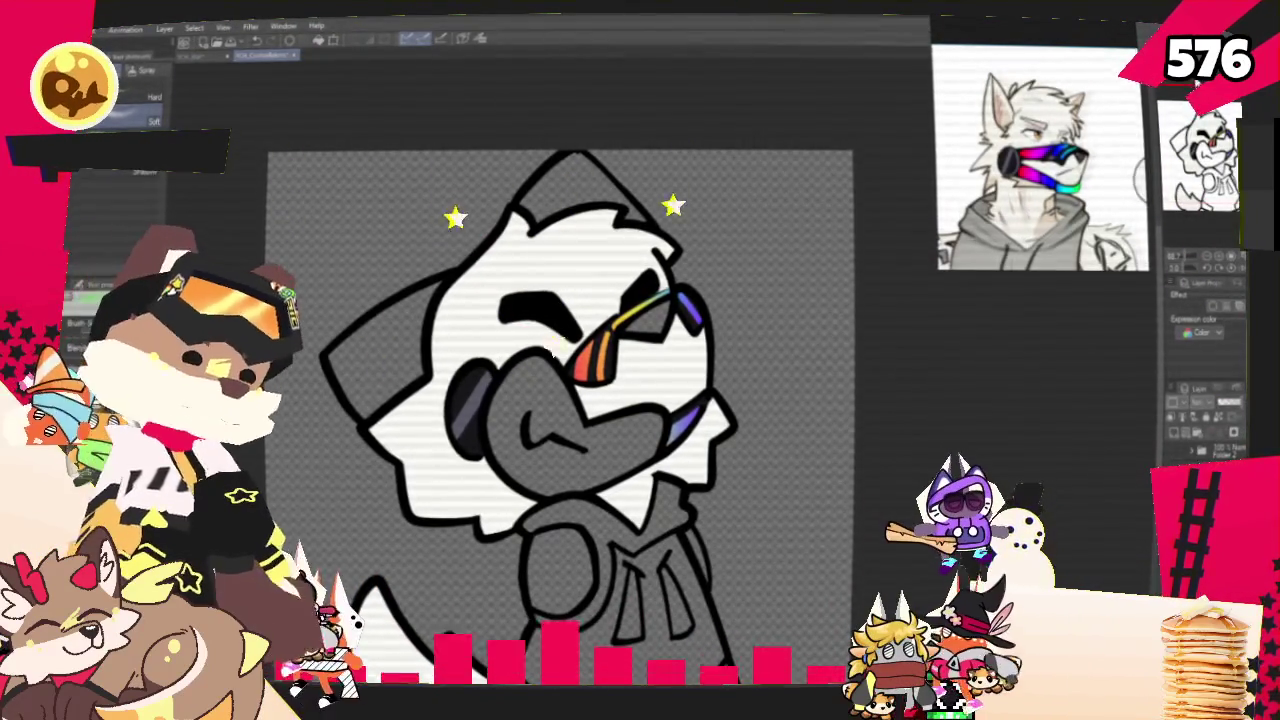
Zoom the Sub View reference image in on the character's visor.
scroll(1063, 138, "up", 5)
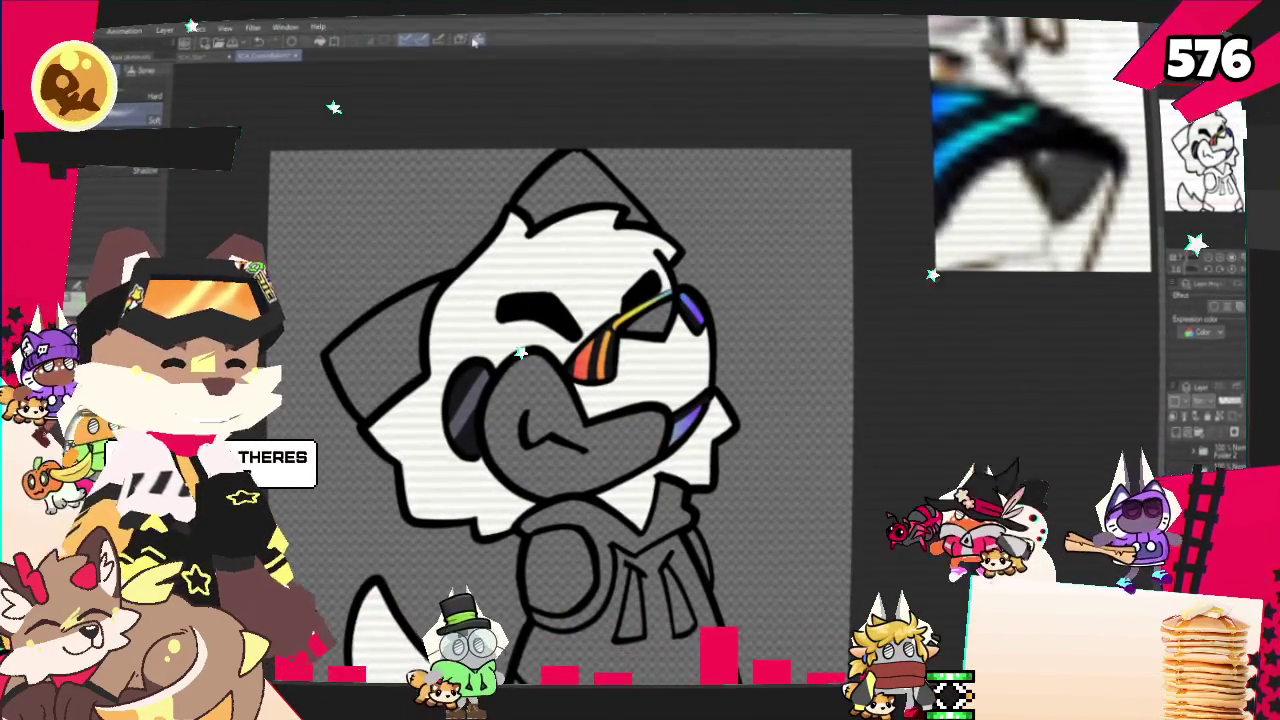
scroll(645, 352, "up", 1)
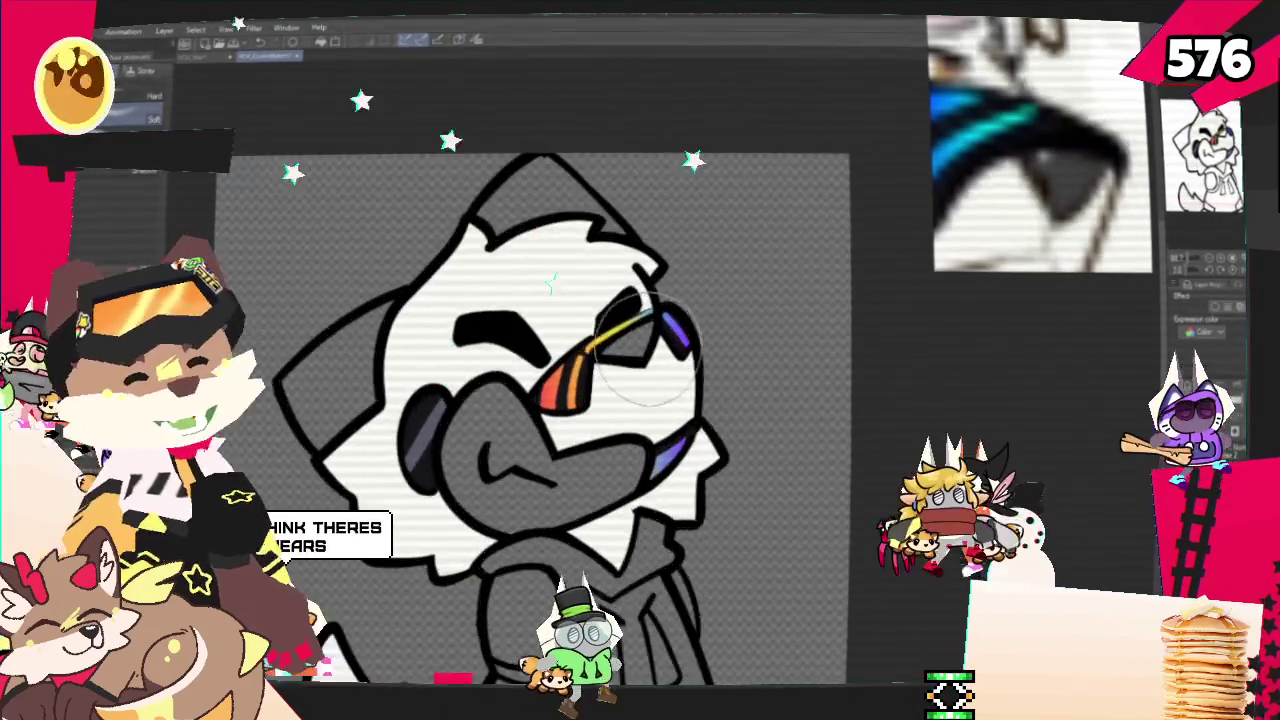
Zoom the Sub View reference sheet onto the torso of the black-and-red outfit.
scroll(645, 352, "up", 1)
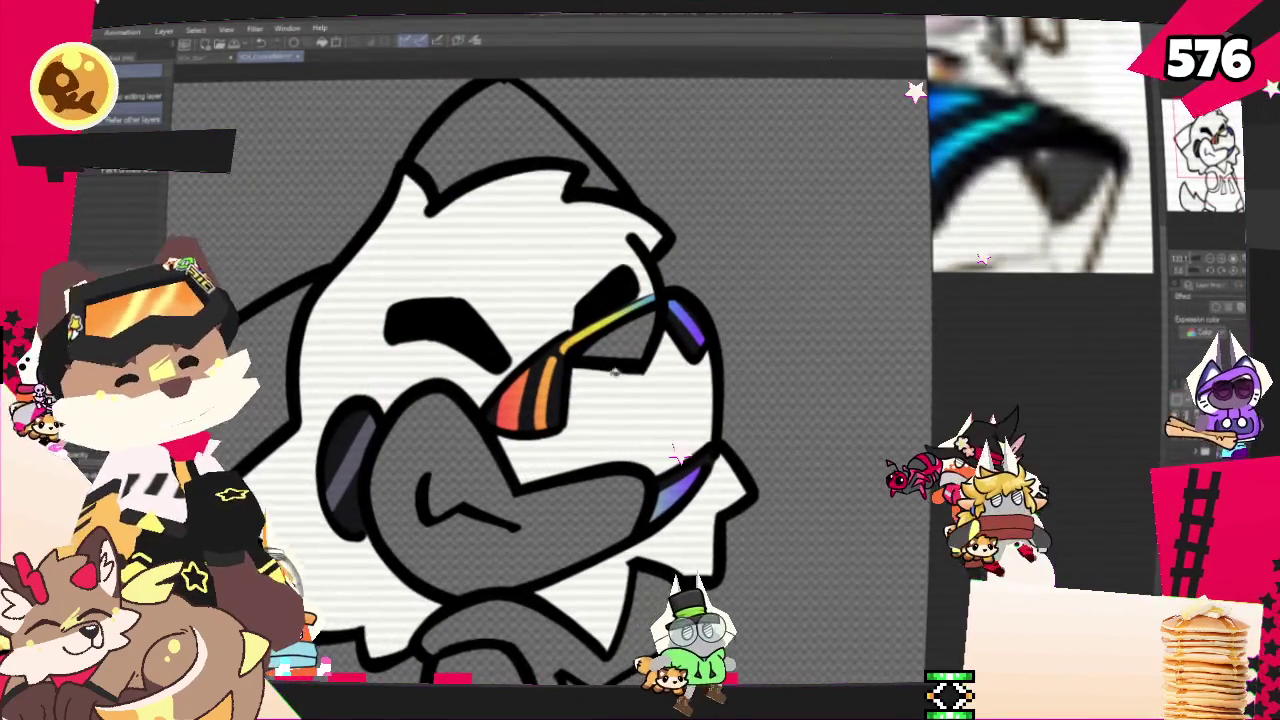
scroll(613, 383, "down", 2)
scroll(613, 383, "down", 1)
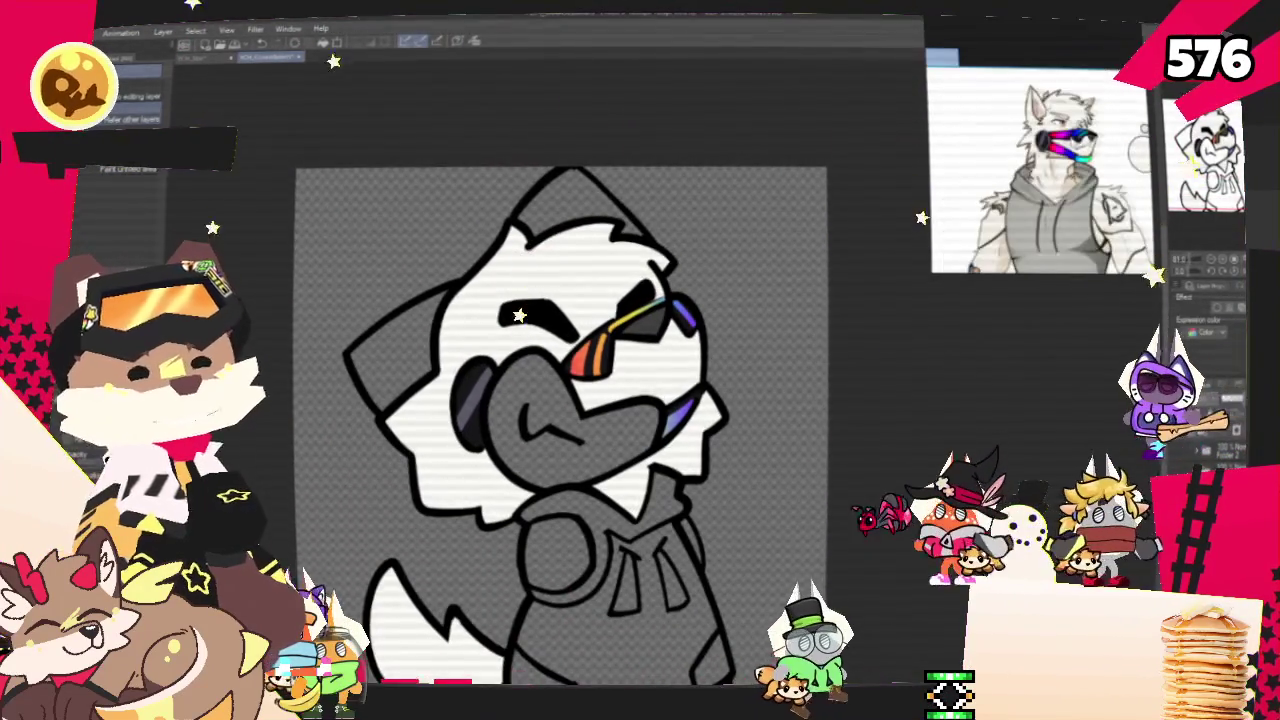
scroll(590, 395, "down", 1)
scroll(1015, 172, "up", 2)
scroll(1015, 172, "up", 2)
Sample the outfit colour from the reference model with the eyedropper.
left_click(500, 57)
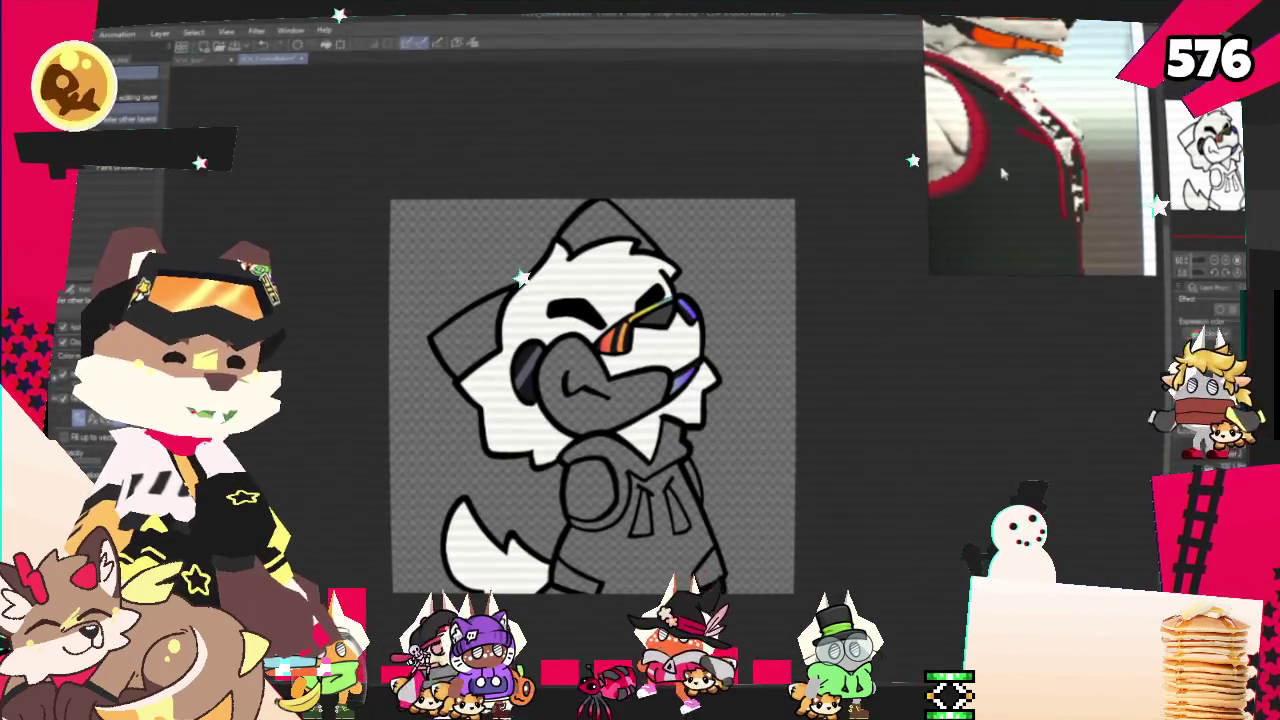
scroll(1019, 175, "down", 3)
scroll(760, 497, "up", 1)
scroll(697, 357, "up", 1)
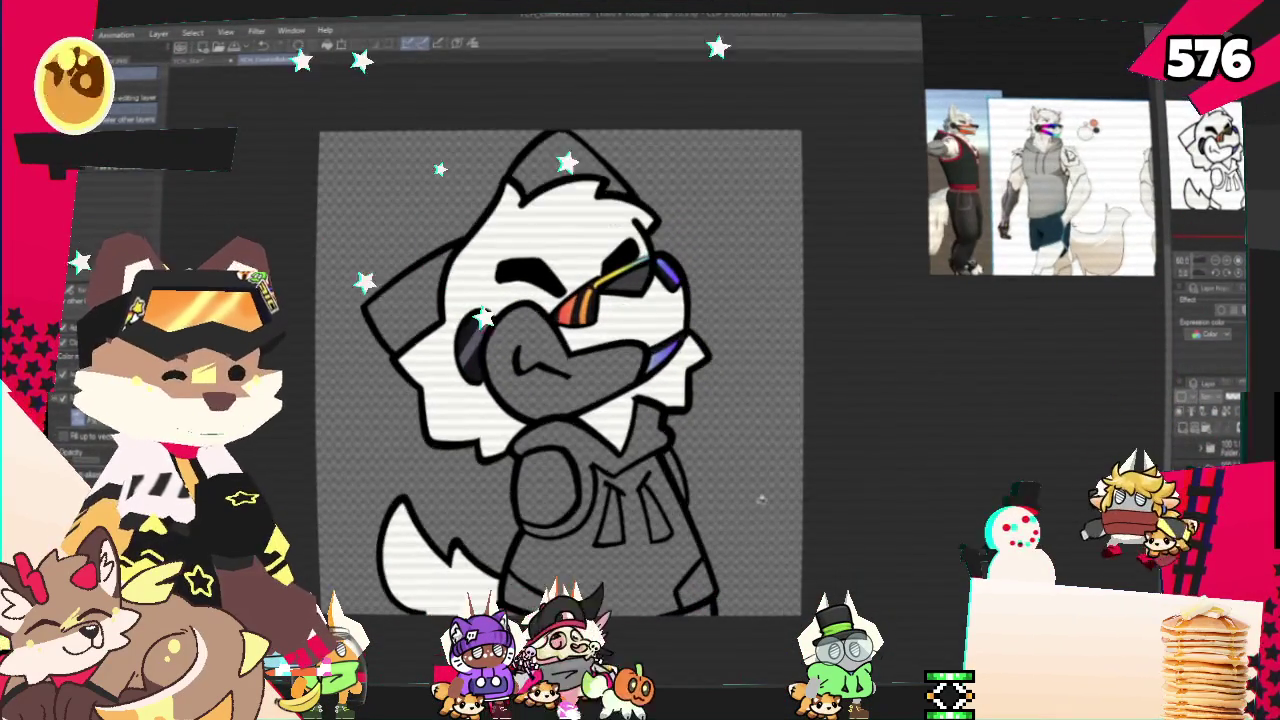
scroll(697, 357, "up", 1)
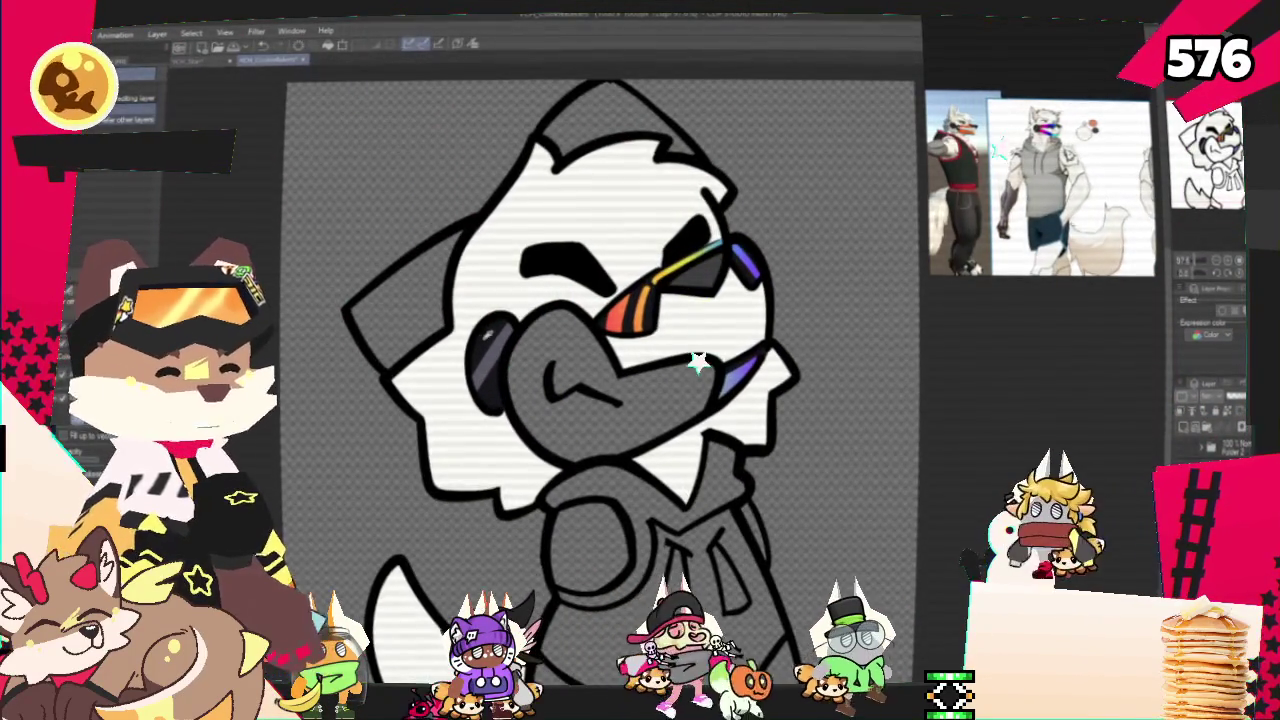
Fill the wolf's hoodie body and lower area with black.
scroll(513, 348, "down", 1)
scroll(560, 370, "down", 1)
scroll(593, 392, "down", 1)
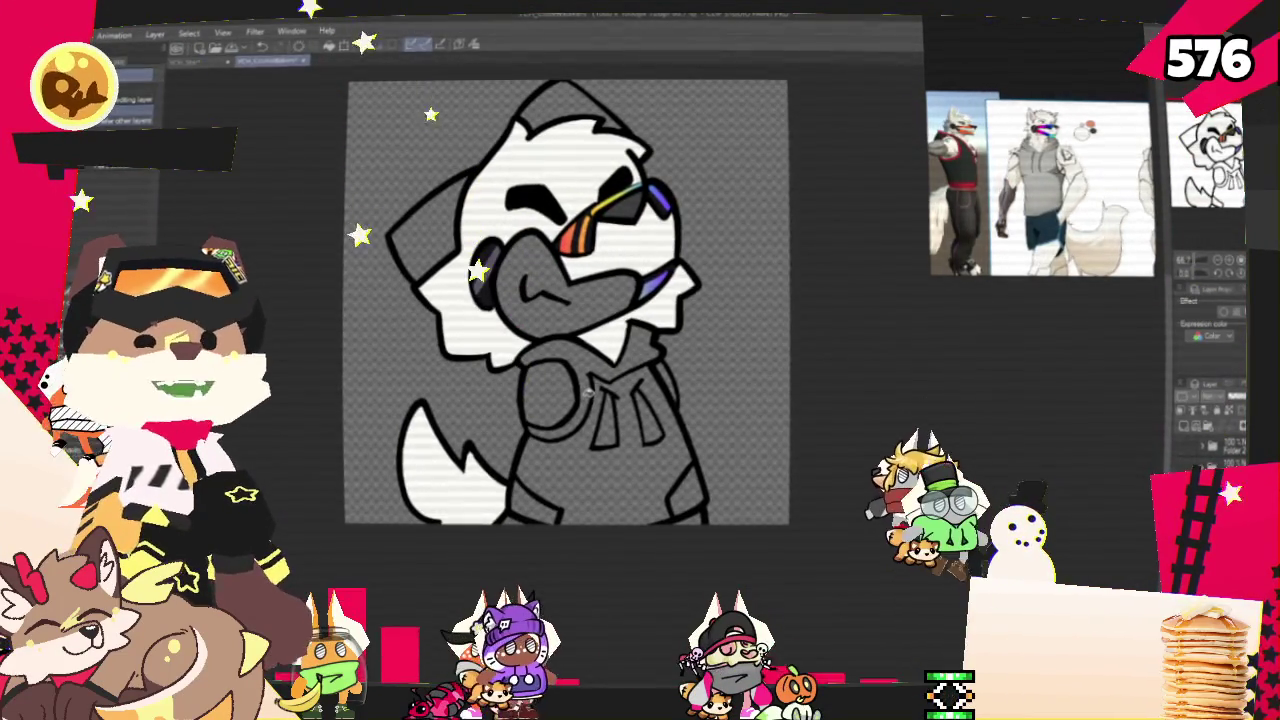
left_click_drag(628, 530, 653, 546)
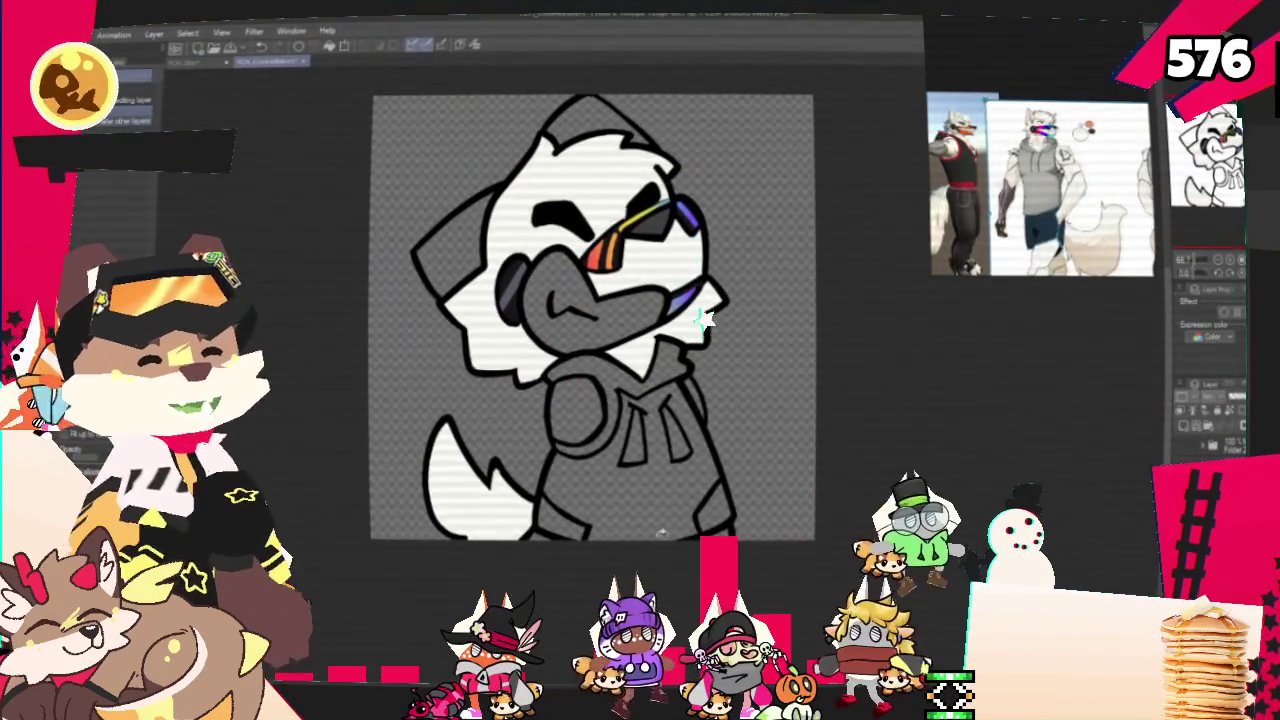
left_click(653, 540)
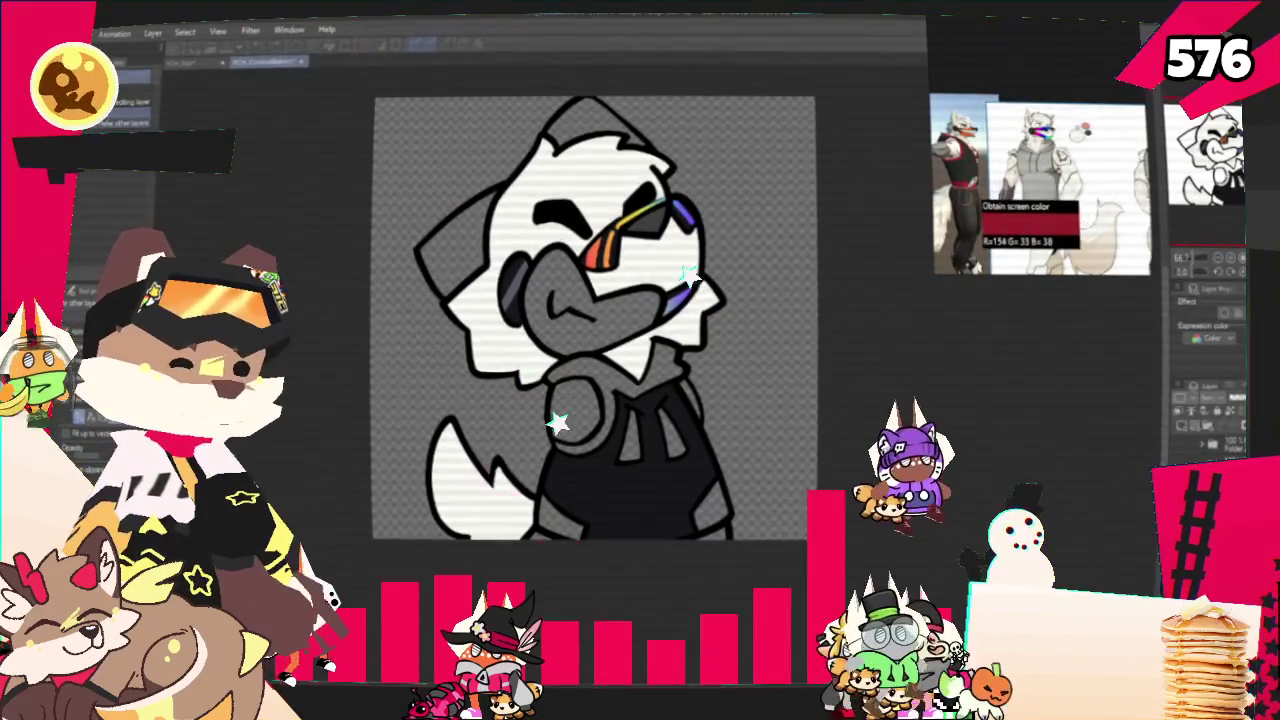
Fill the hood around the neck and the drawstrings with red.
scroll(698, 160, "up", 2)
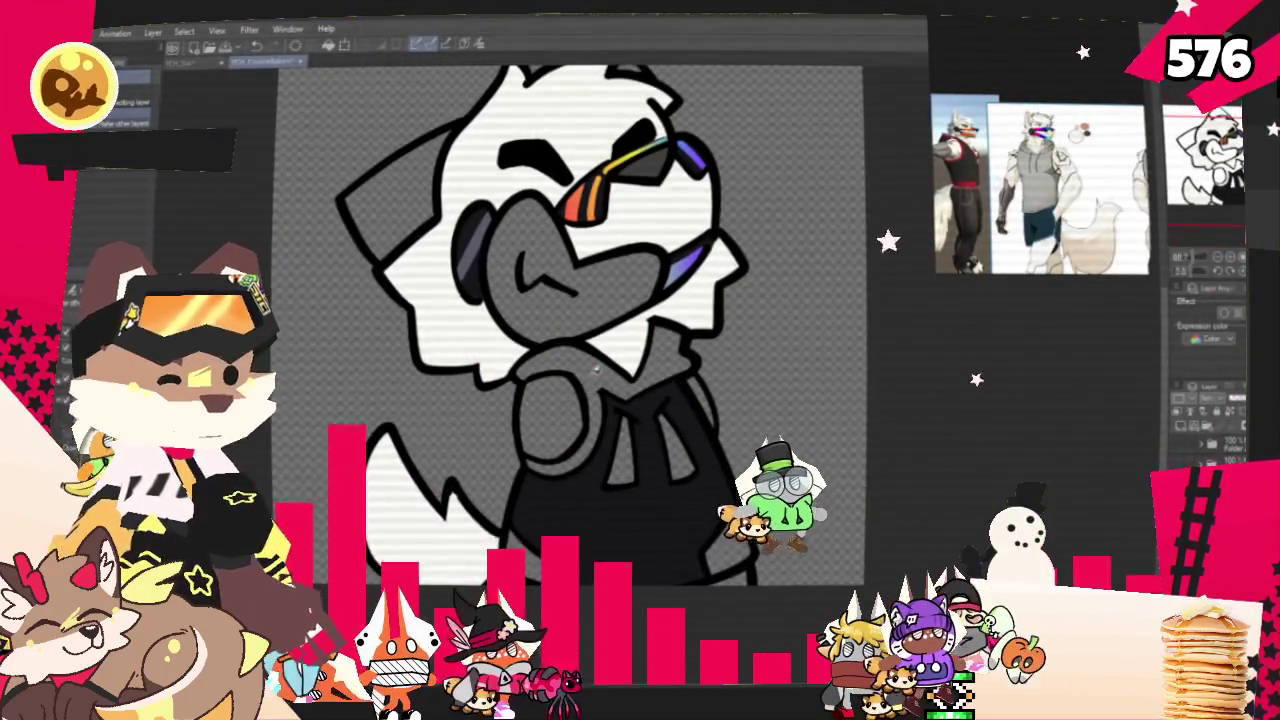
left_click(640, 345)
left_click(647, 460)
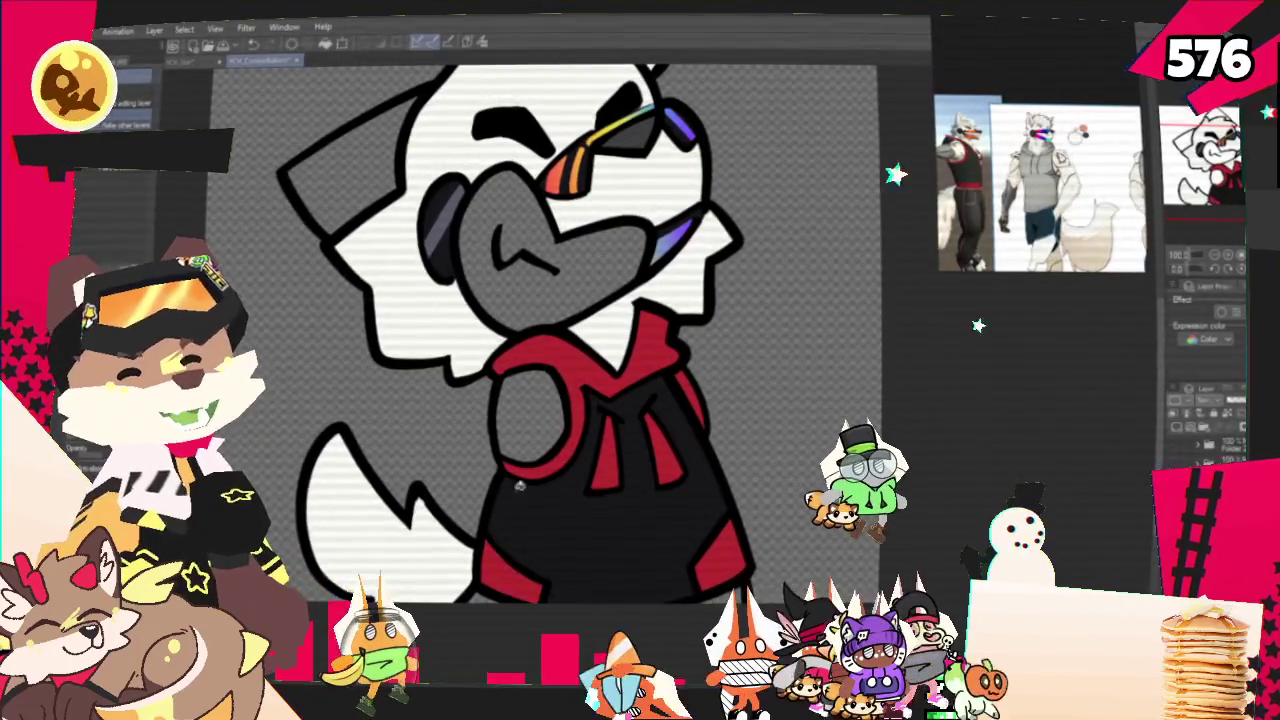
scroll(520, 460, "down", 1)
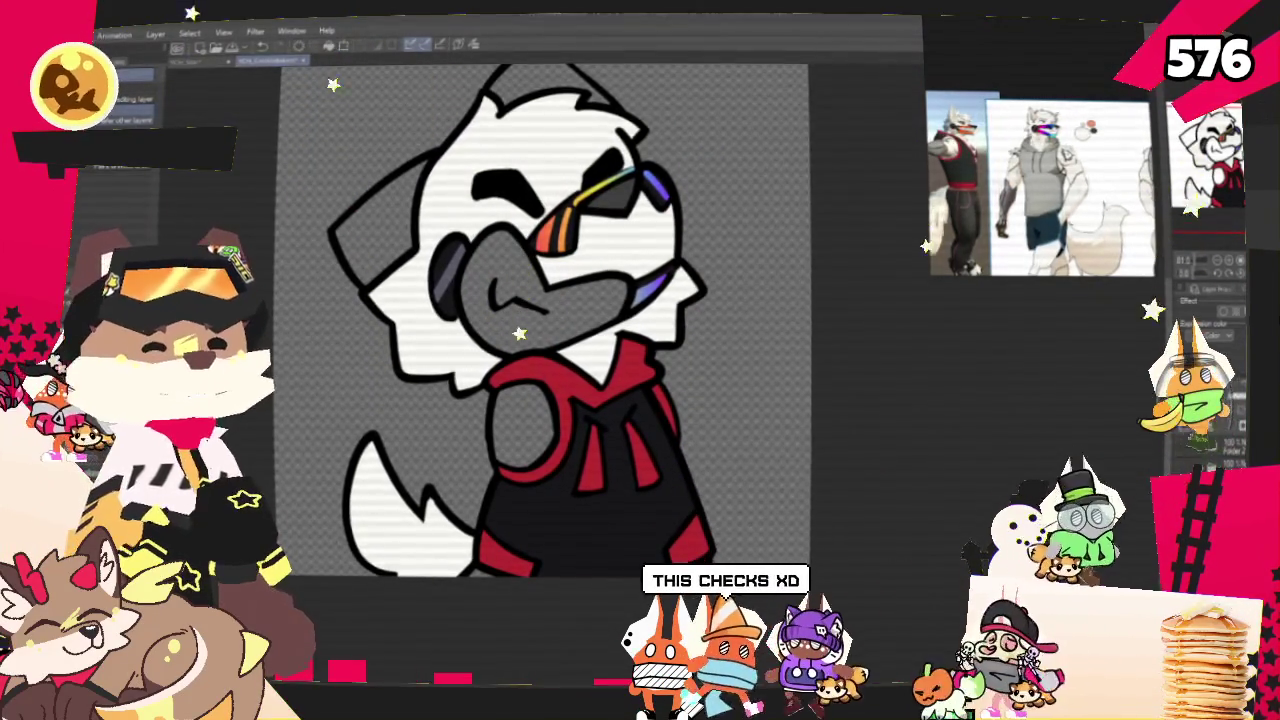
scroll(488, 258, "down", 2)
scroll(488, 258, "up", 2)
scroll(487, 259, "up", 2)
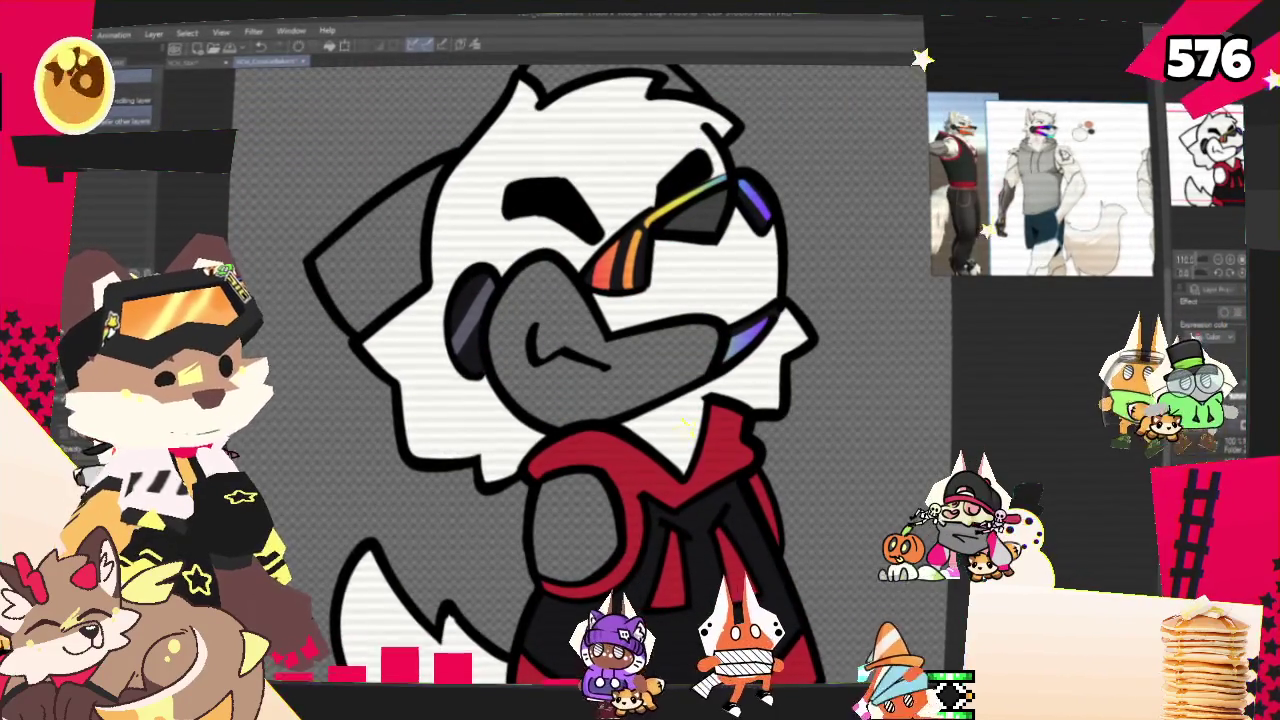
scroll(596, 380, "down", 2)
scroll(564, 346, "up", 2)
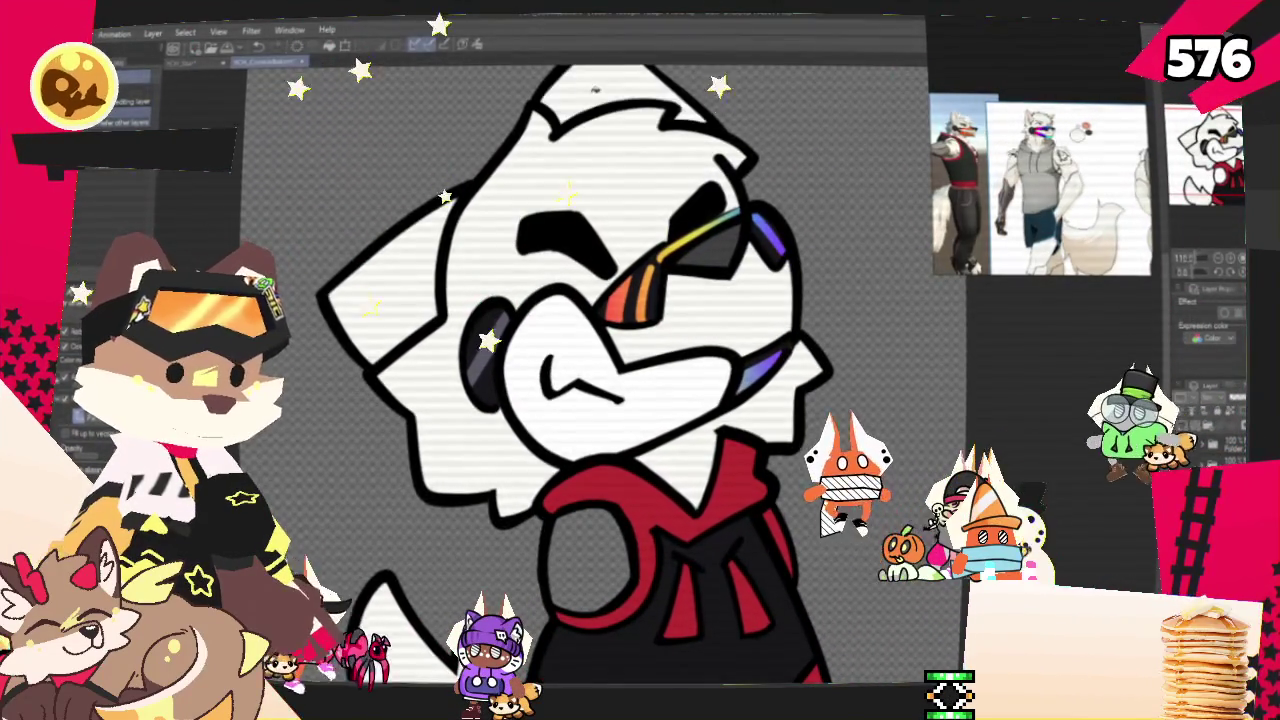
scroll(602, 315, "down", 2)
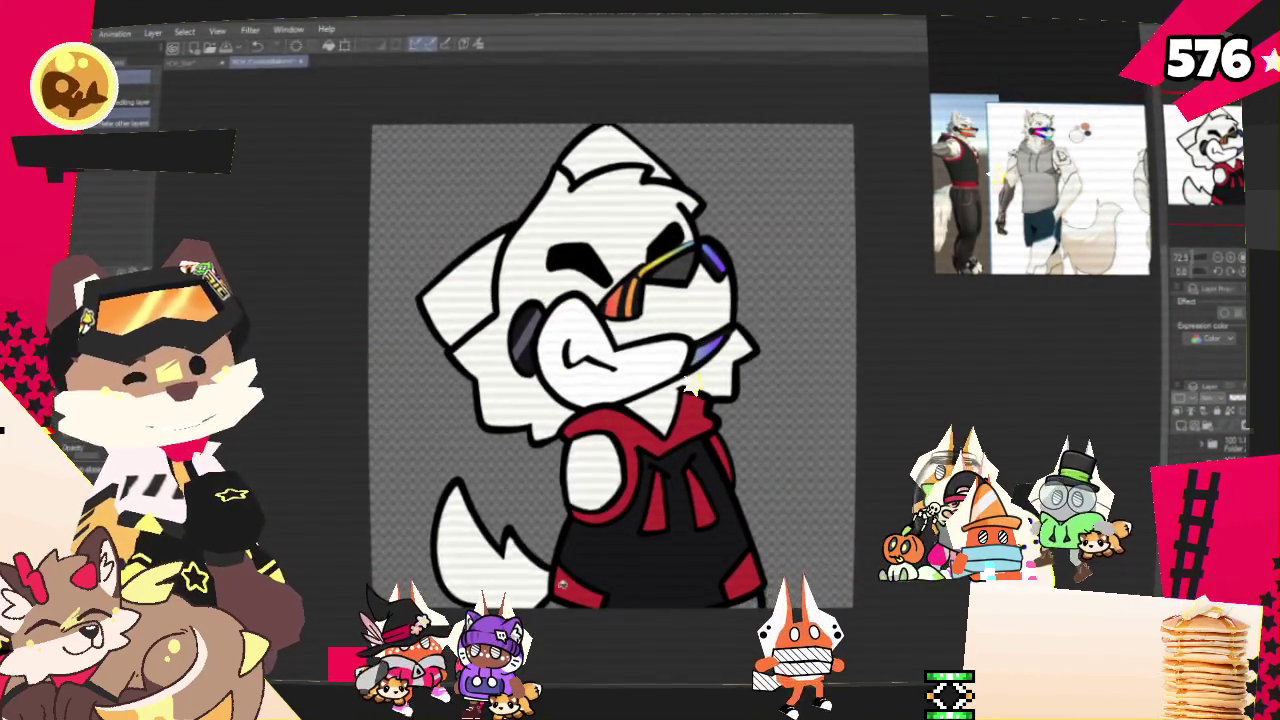
scroll(690, 376, "up", 2)
scroll(776, 458, "down", 2)
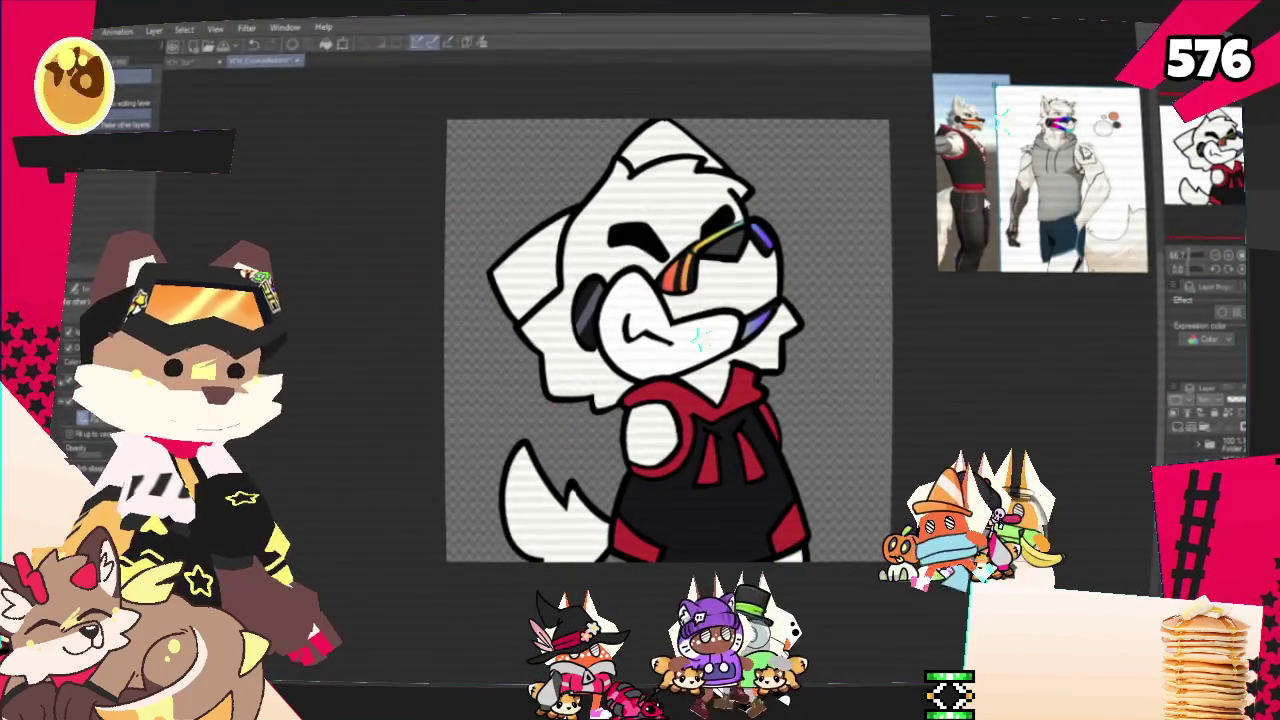
scroll(780, 382, "up", 2)
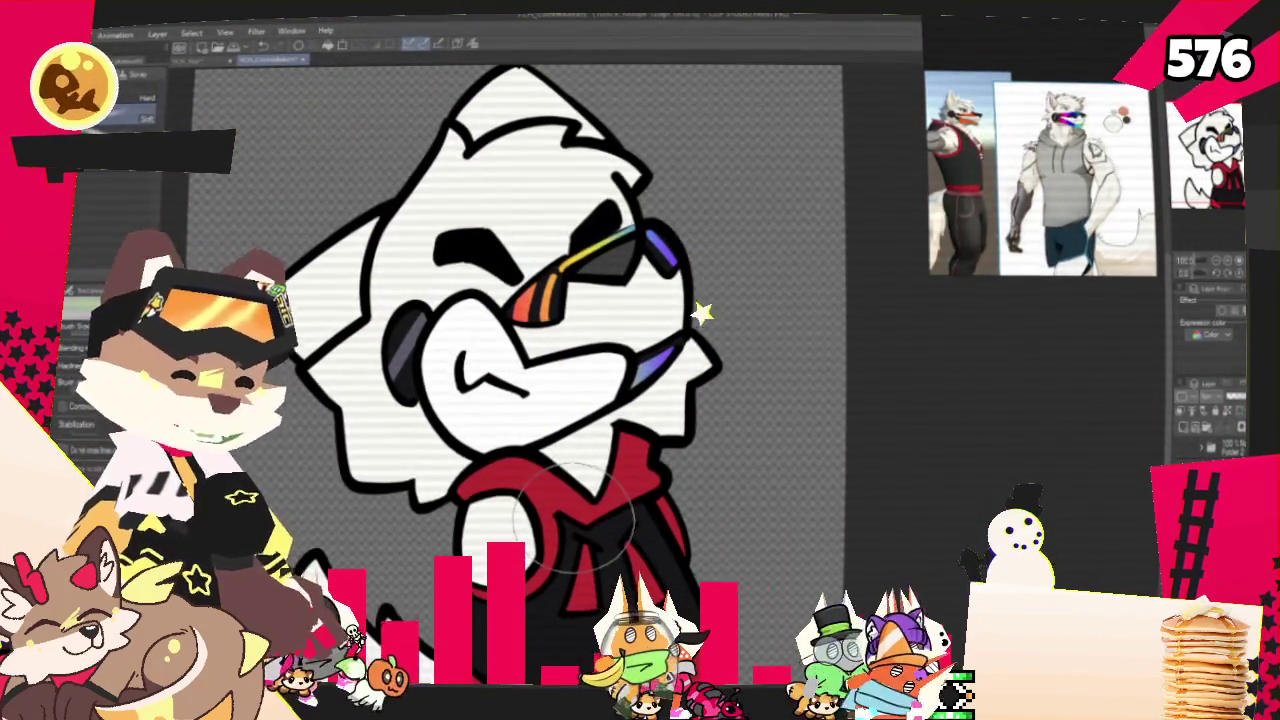
Review the finished wolf in sunglasses and red-trimmed hoodie, then bring up the File menu.
scroll(573, 516, "down", 2)
scroll(573, 516, "down", 1)
scroll(573, 516, "down", 1)
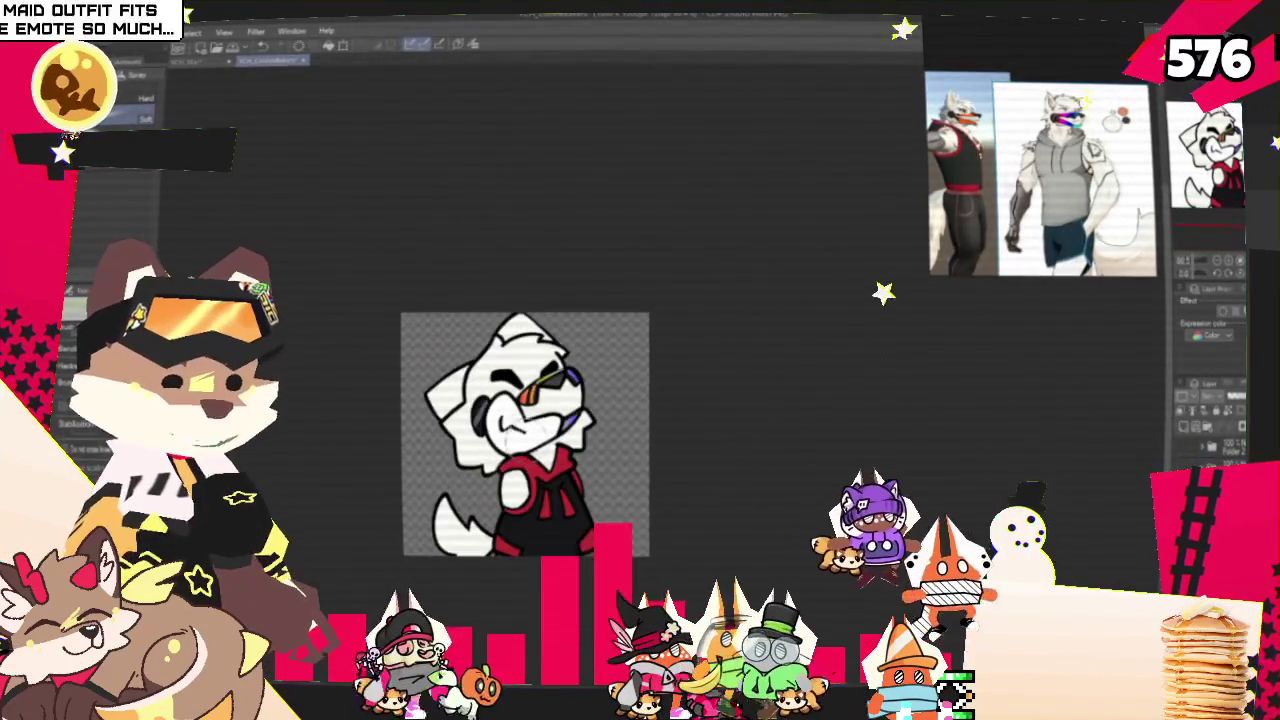
scroll(525, 435, "down", 1)
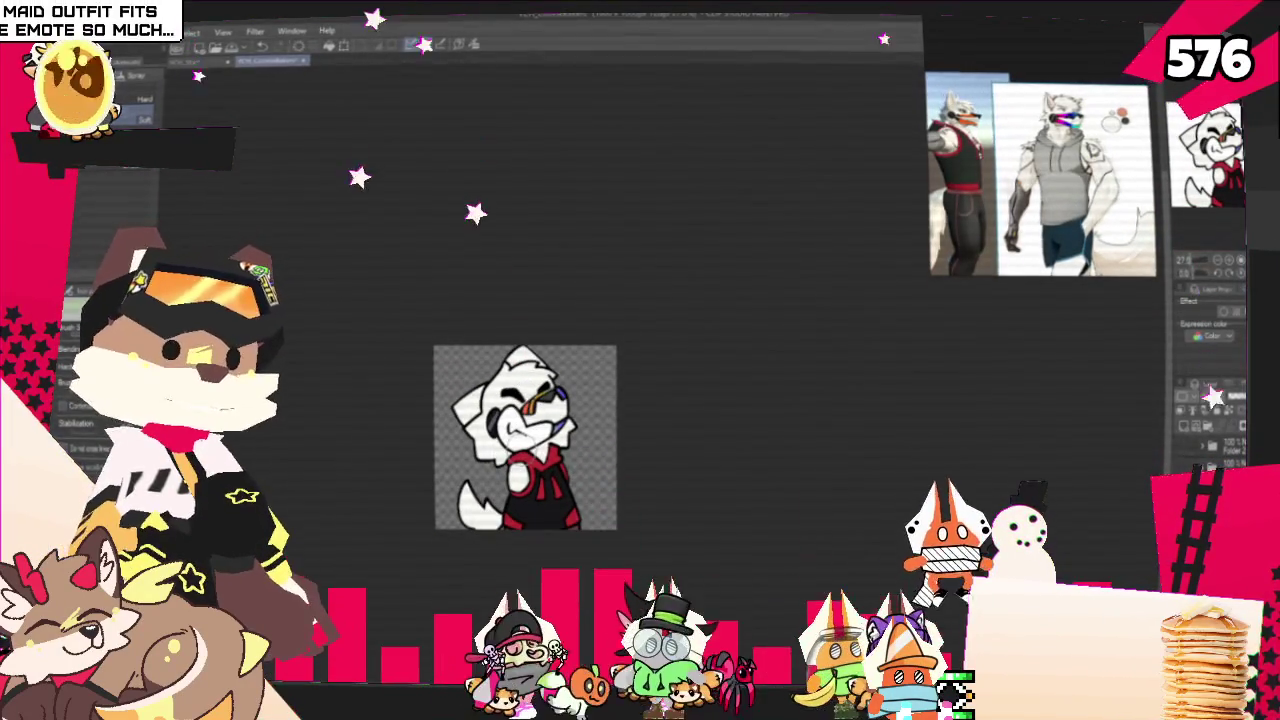
scroll(483, 459, "up", 1)
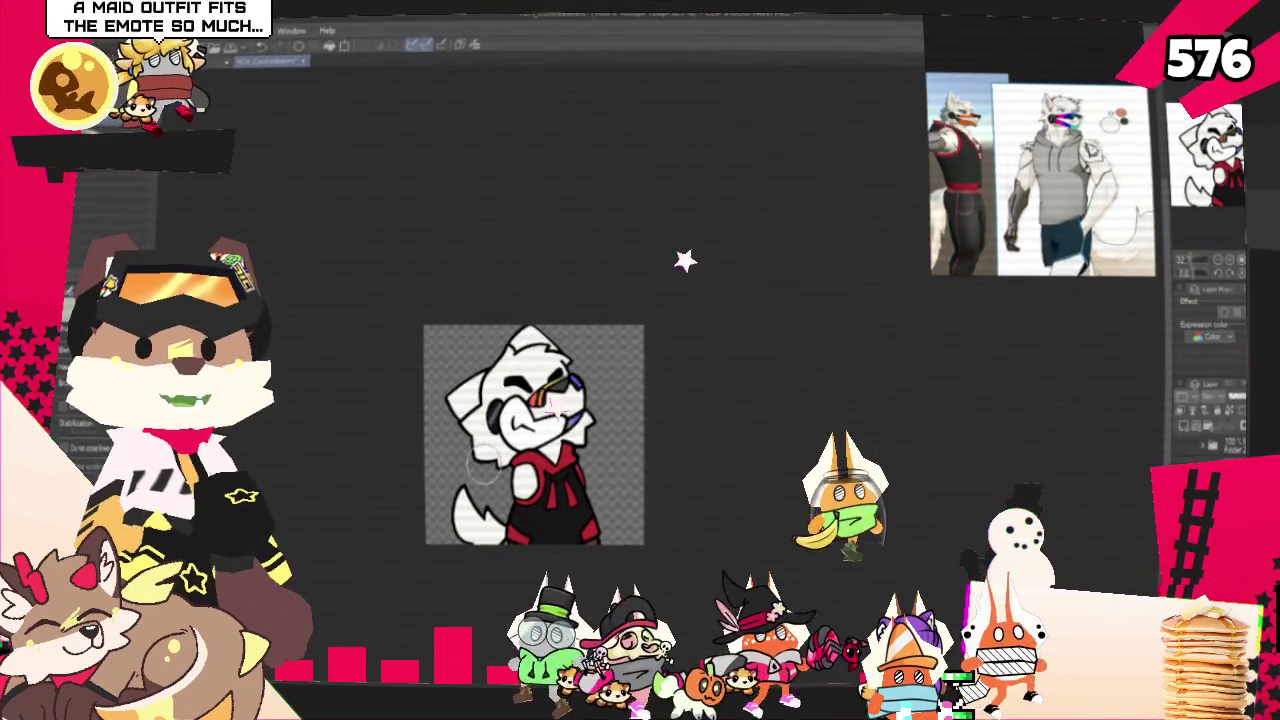
scroll(483, 478, "up", 1)
scroll(483, 478, "up", 1)
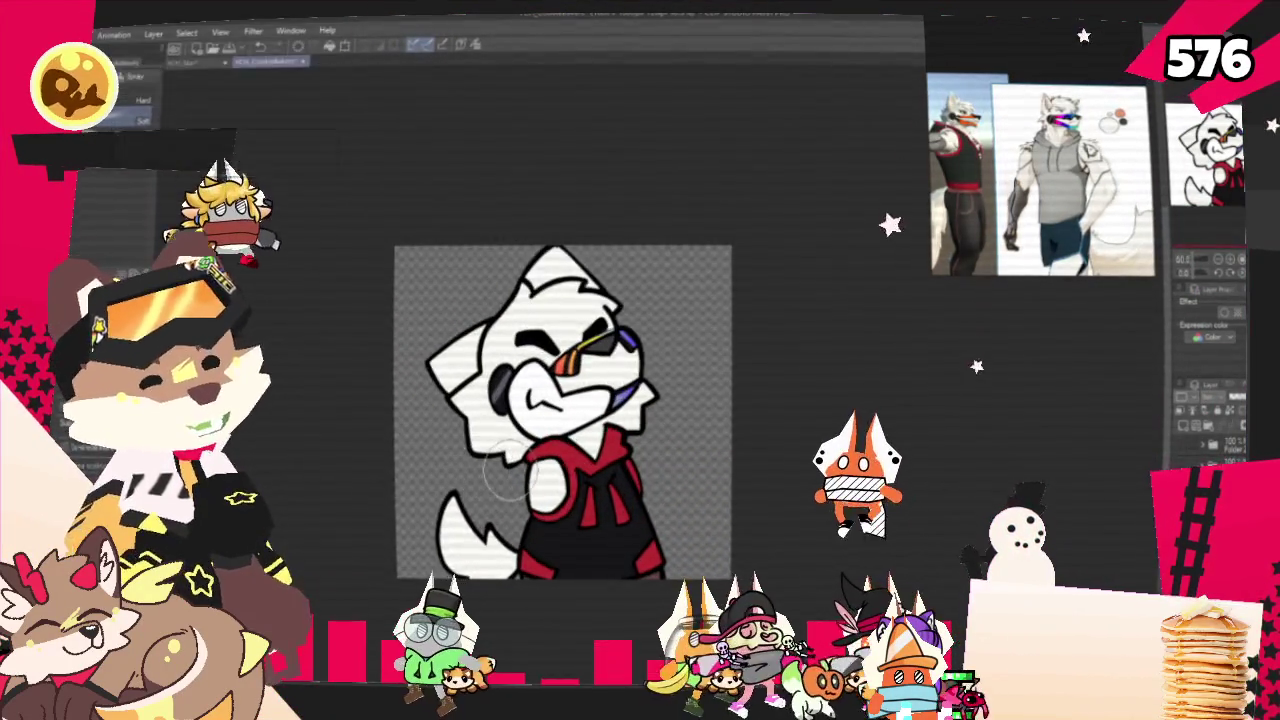
scroll(512, 462, "up", 2)
scroll(578, 488, "up", 1)
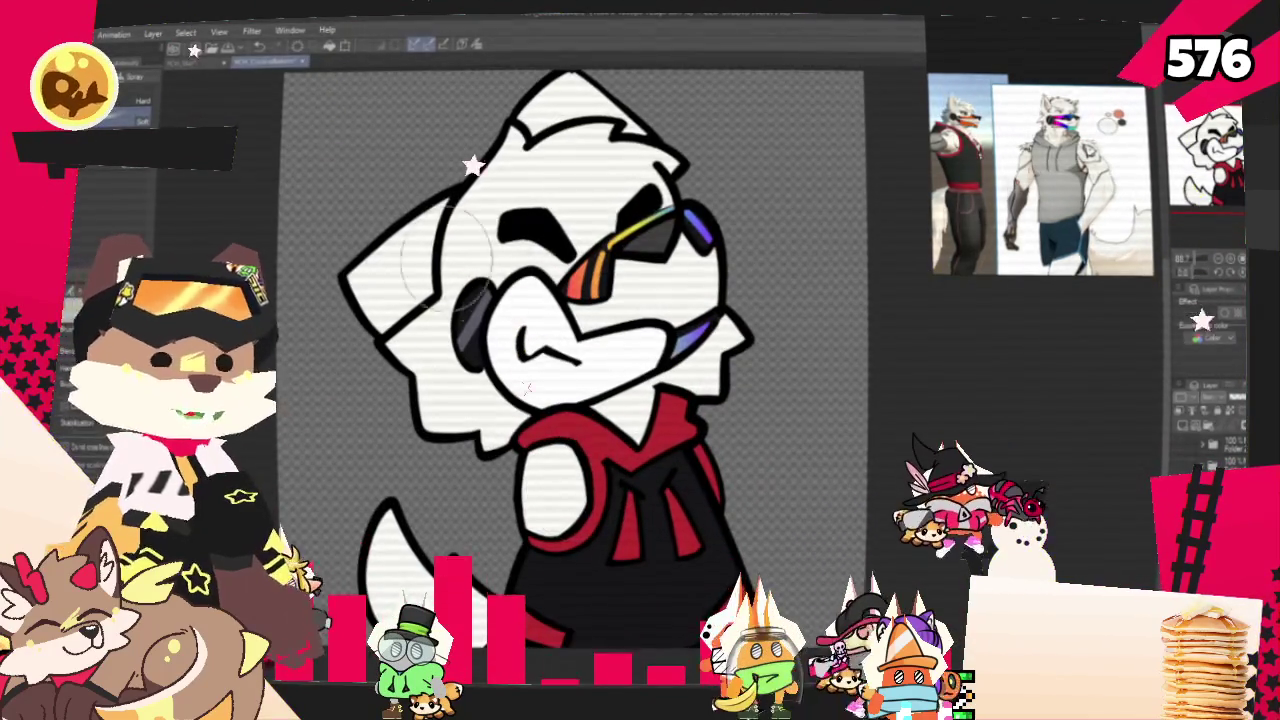
key("alt+f")
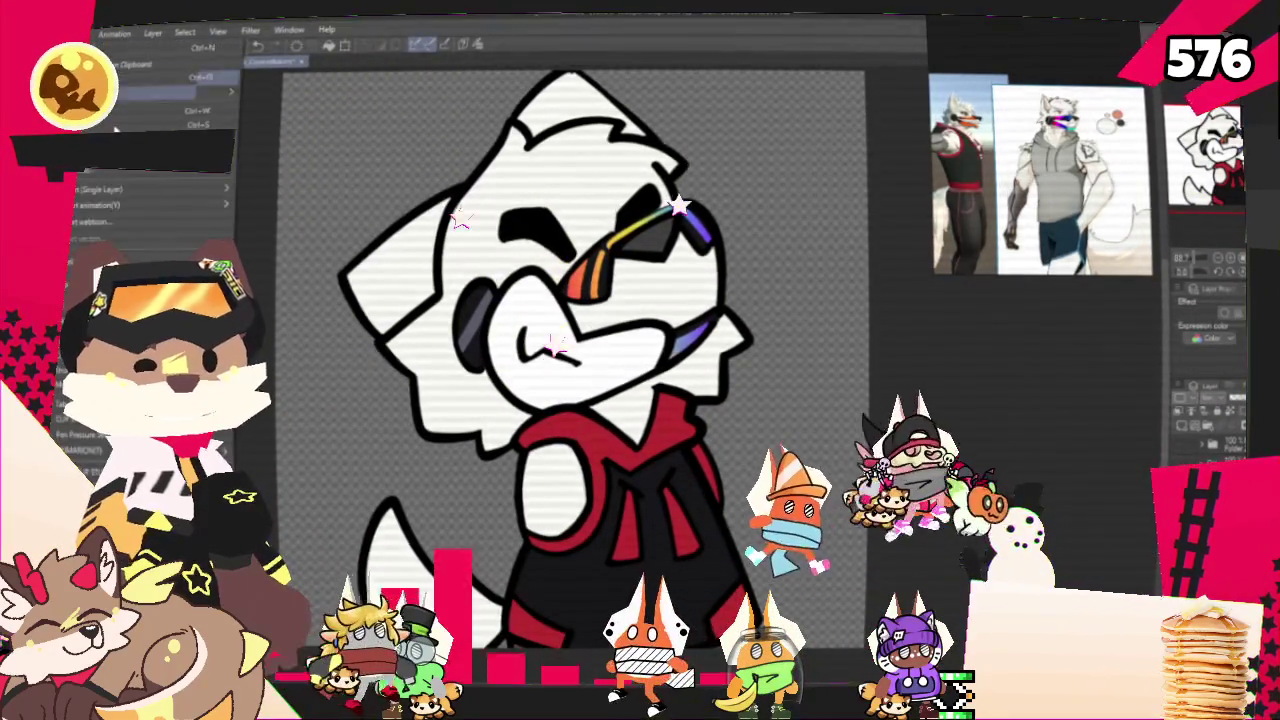
Export the wolf drawing as a single-layer image into YCH_Cookies/CookieBakers.
left_click(367, 230)
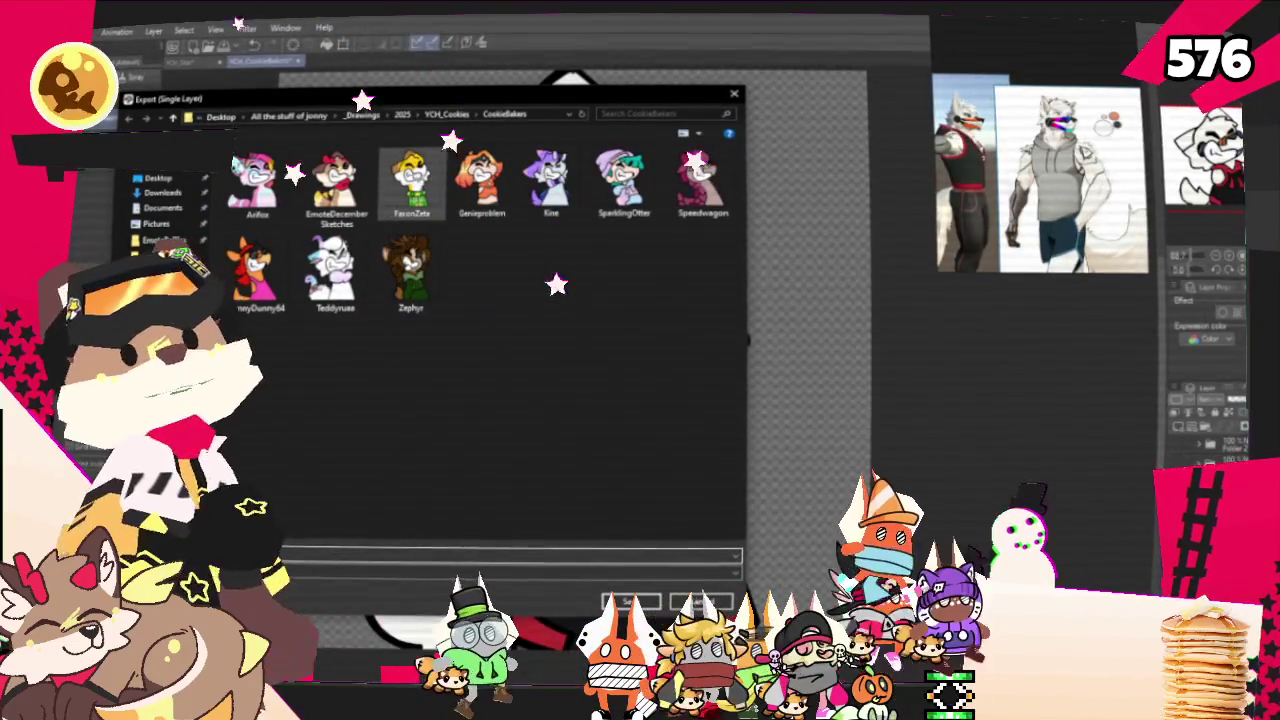
key("Return")
key("Return")
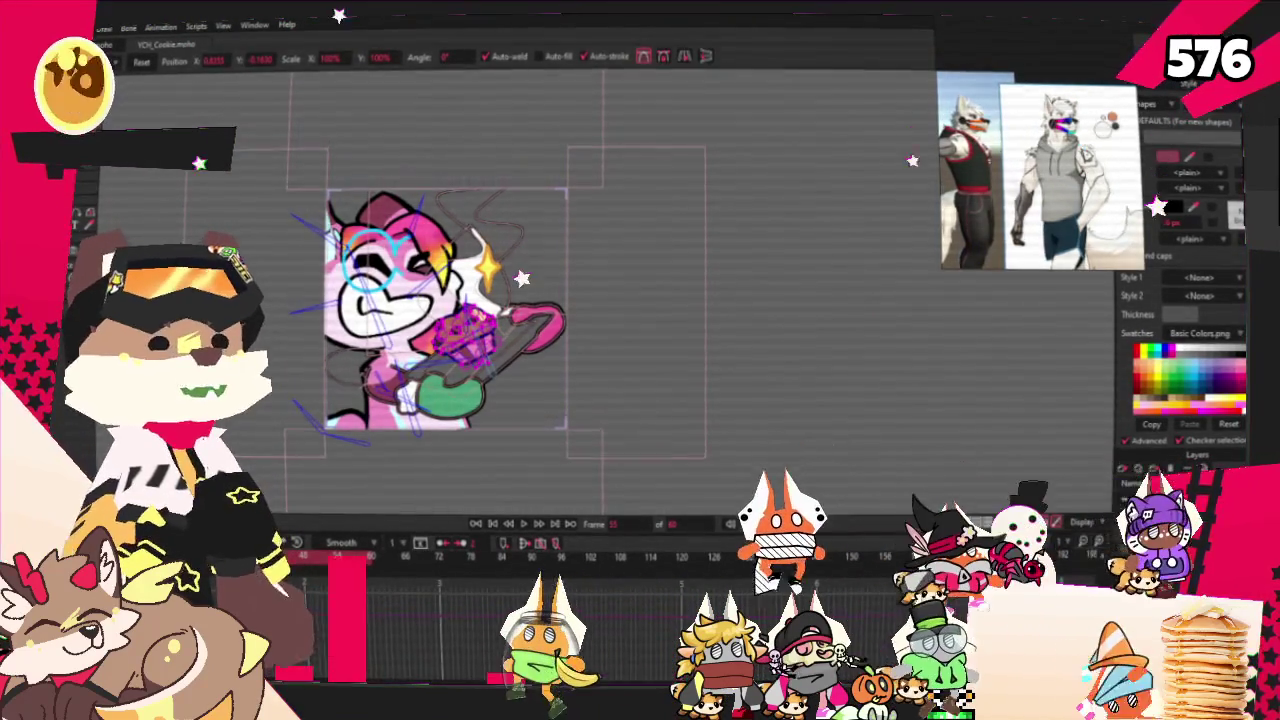
Jump Moho's timeline back to frame 0 and pick the Select Bone tool.
key("shift+comma")
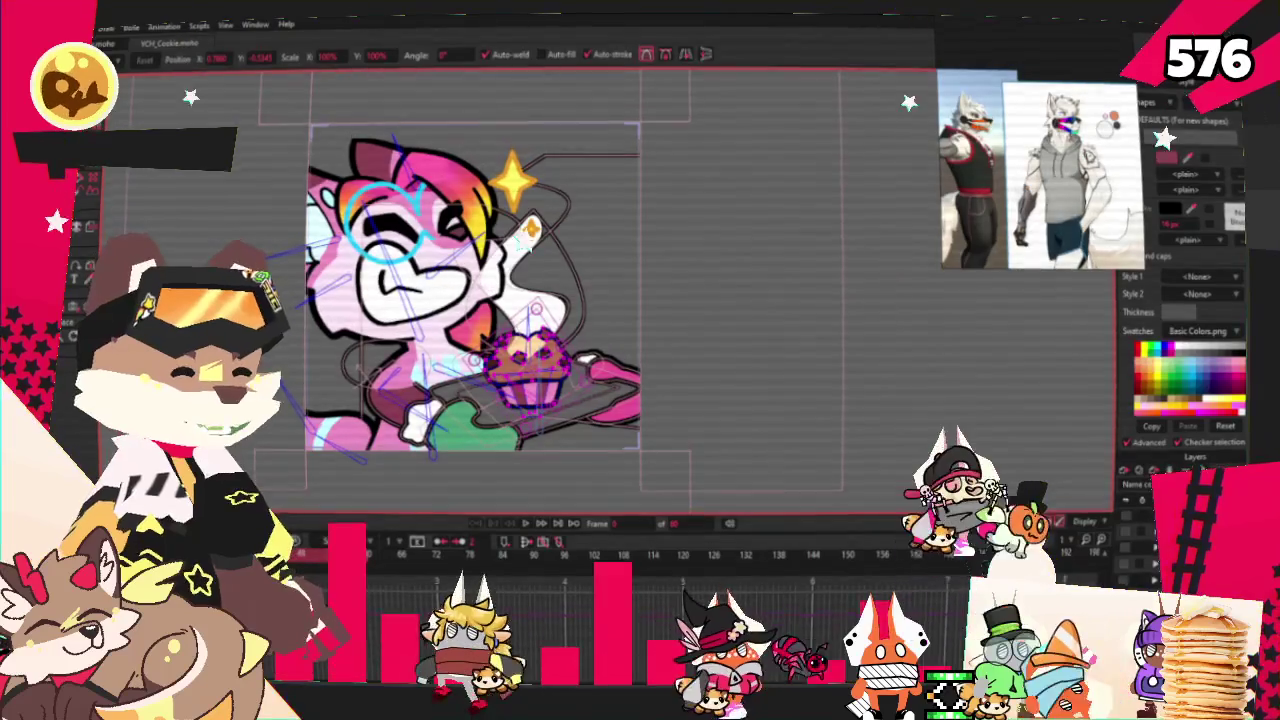
key("b")
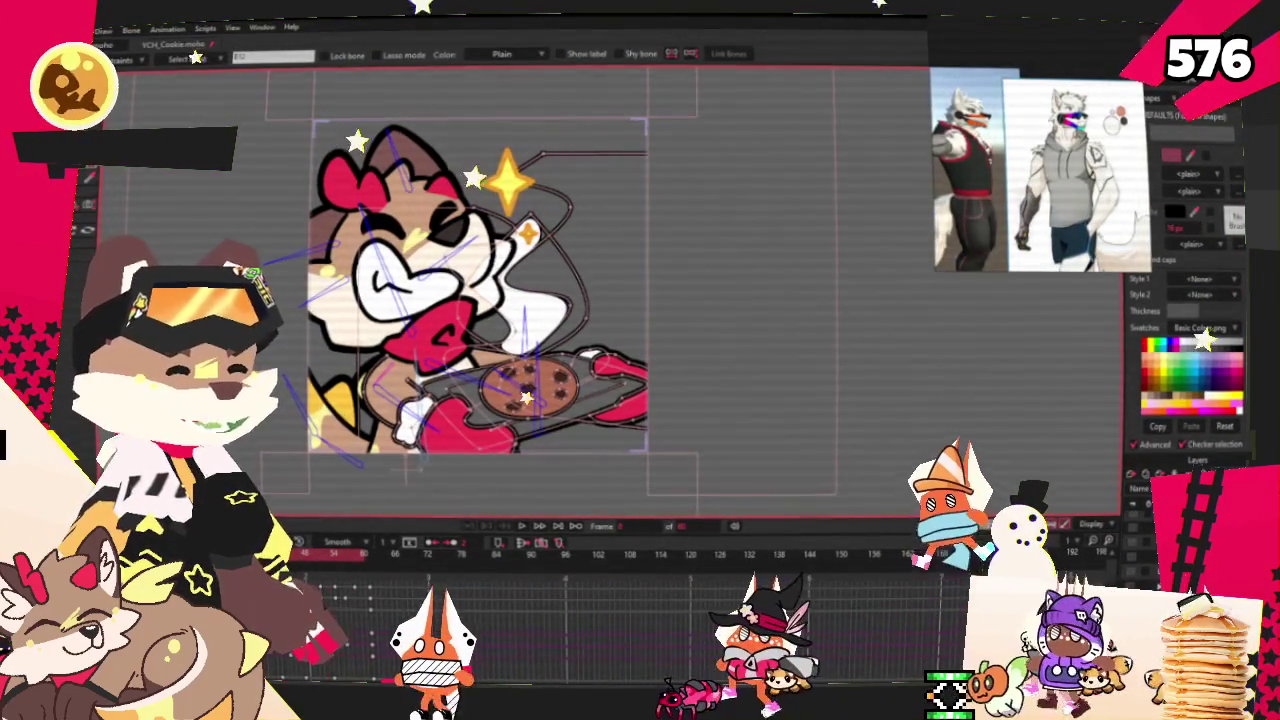
Lower the baker image layer's opacity to 9 in Layer Settings.
double_click(1150, 505)
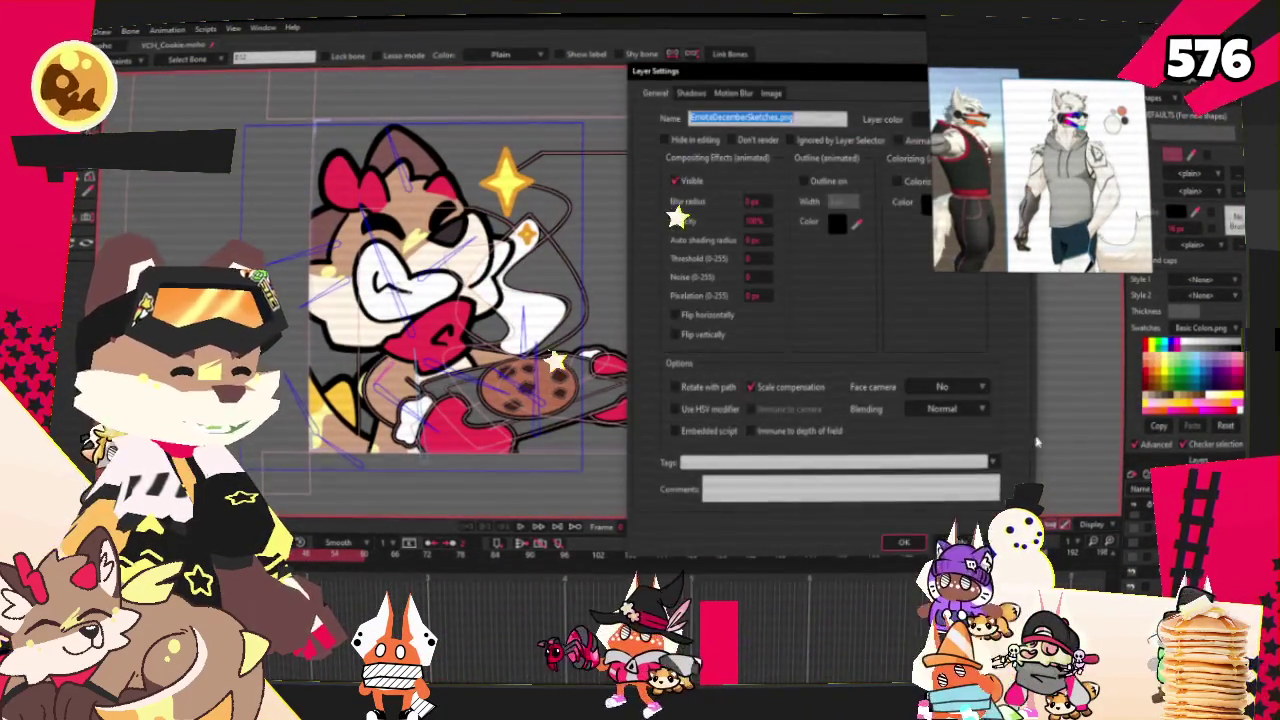
double_click(758, 220)
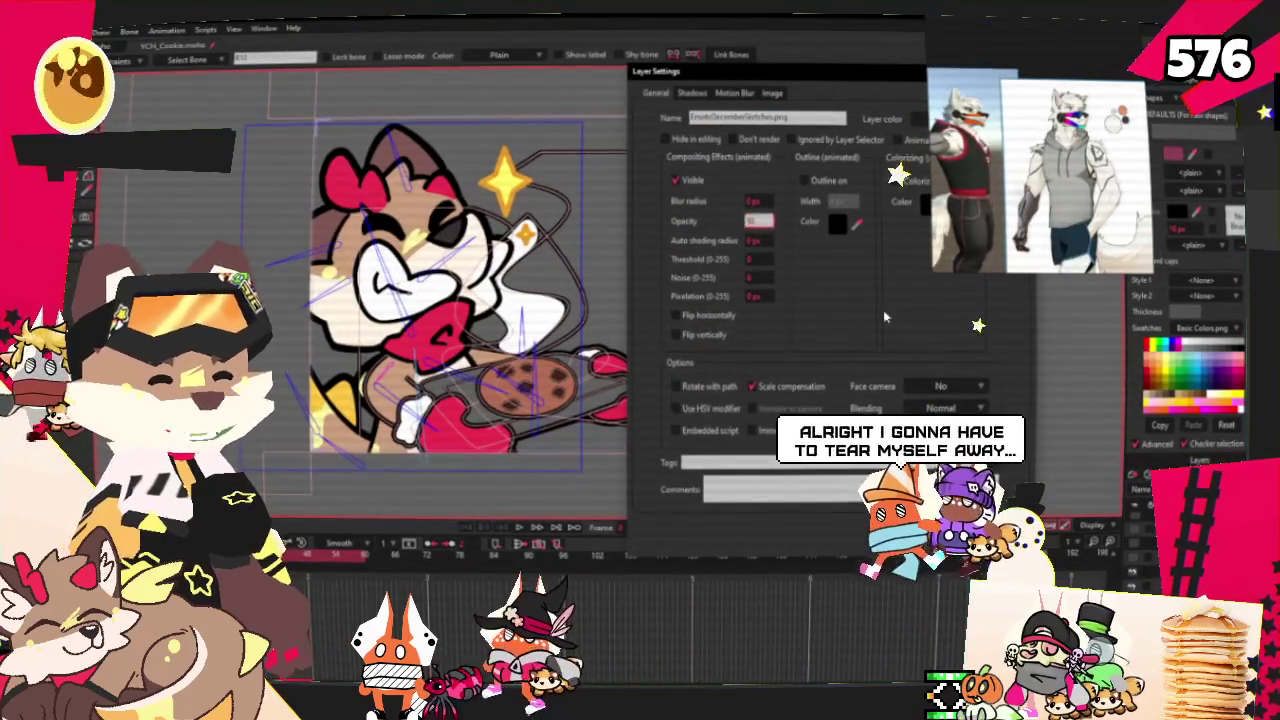
type("9")
key("Return")
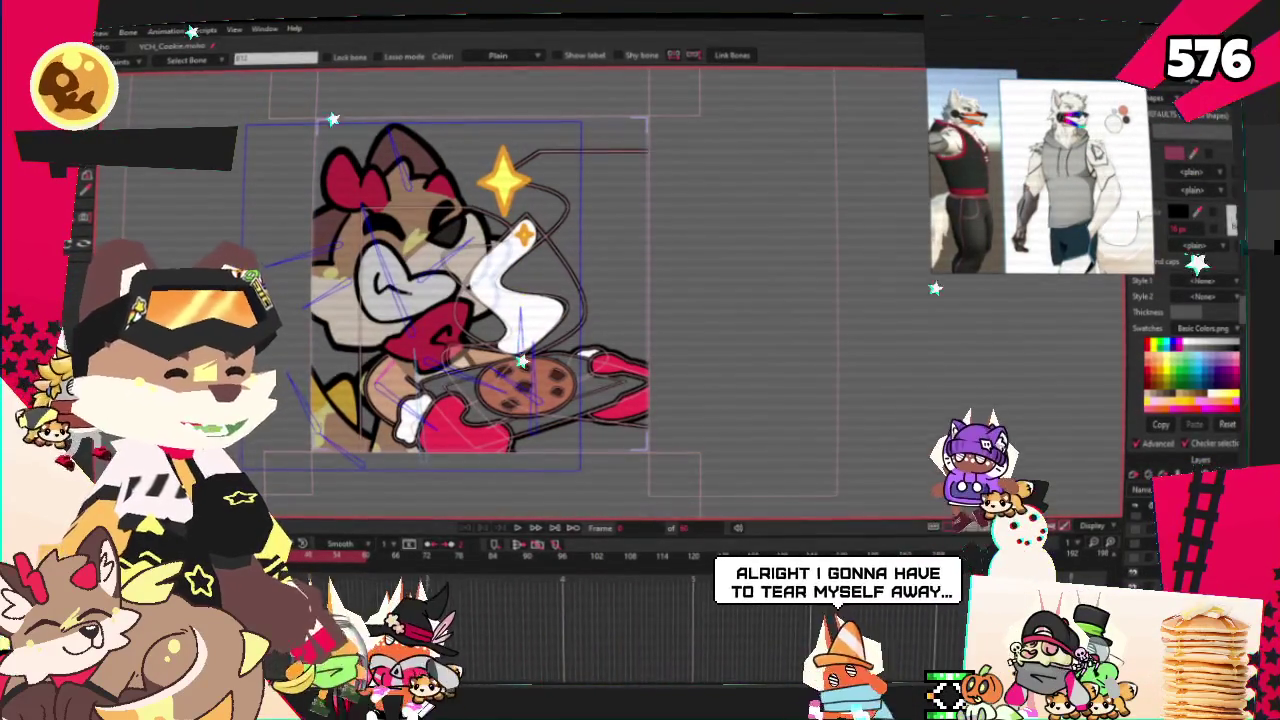
Set the baker layer's source image to the exported wolf drawing.
double_click(1150, 505)
left_click(773, 93)
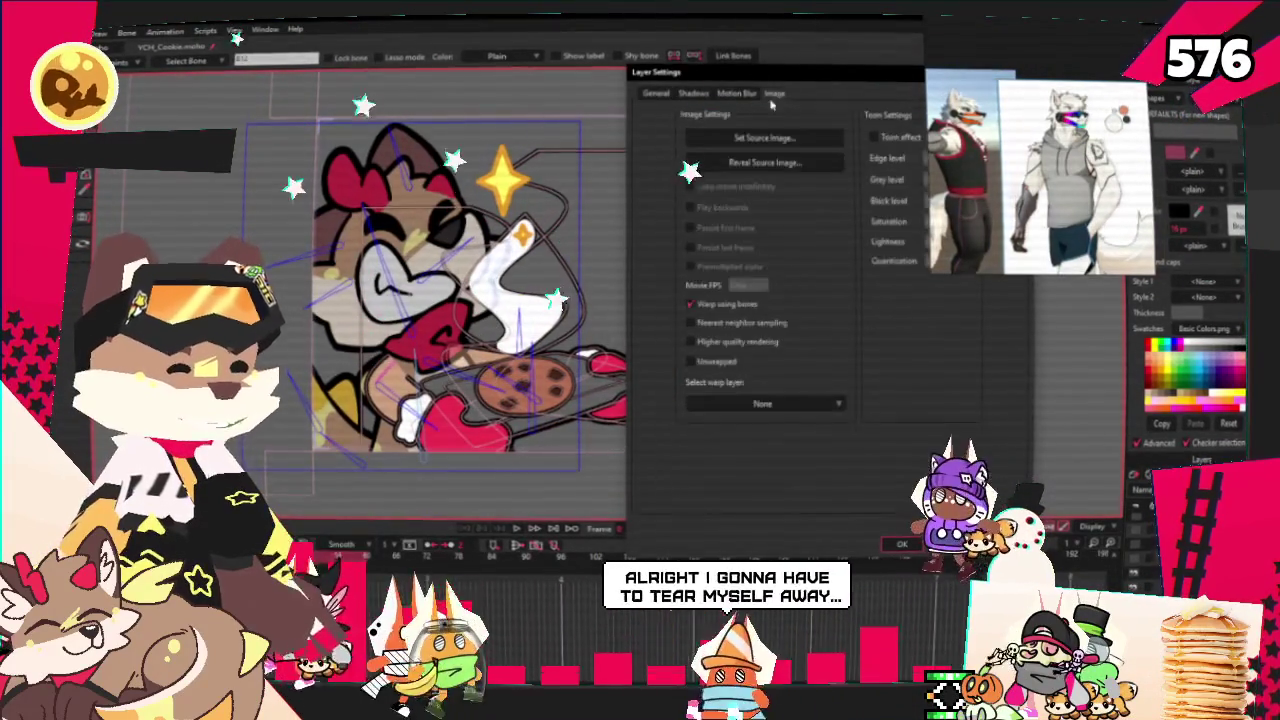
left_click(750, 137)
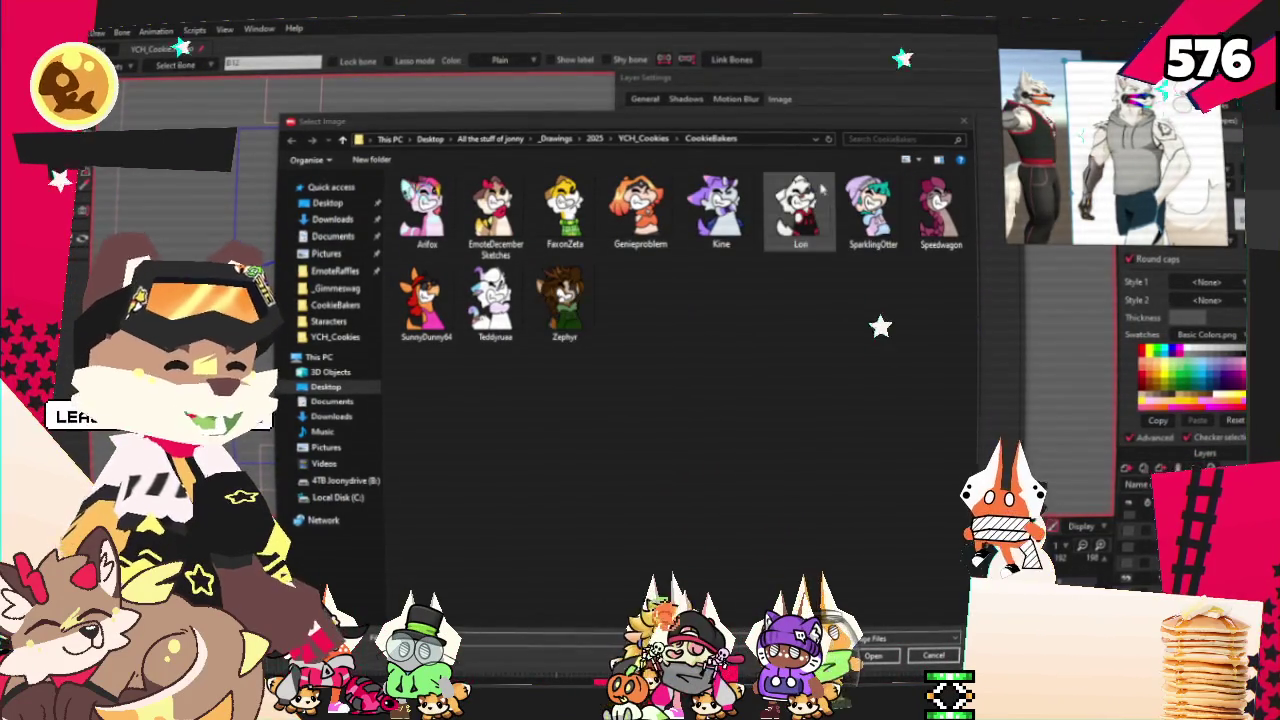
double_click(798, 210)
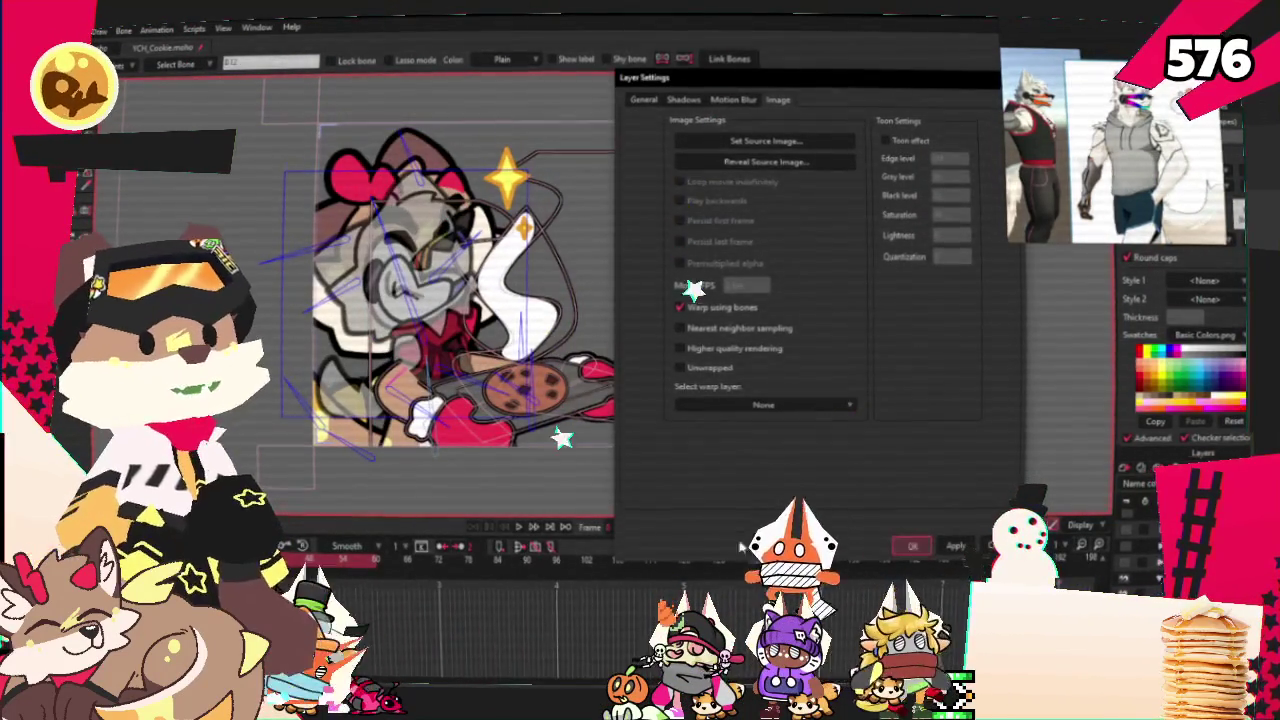
left_click(912, 545)
Raise the wolf layer's opacity back to full in Layer Settings.
key("0")
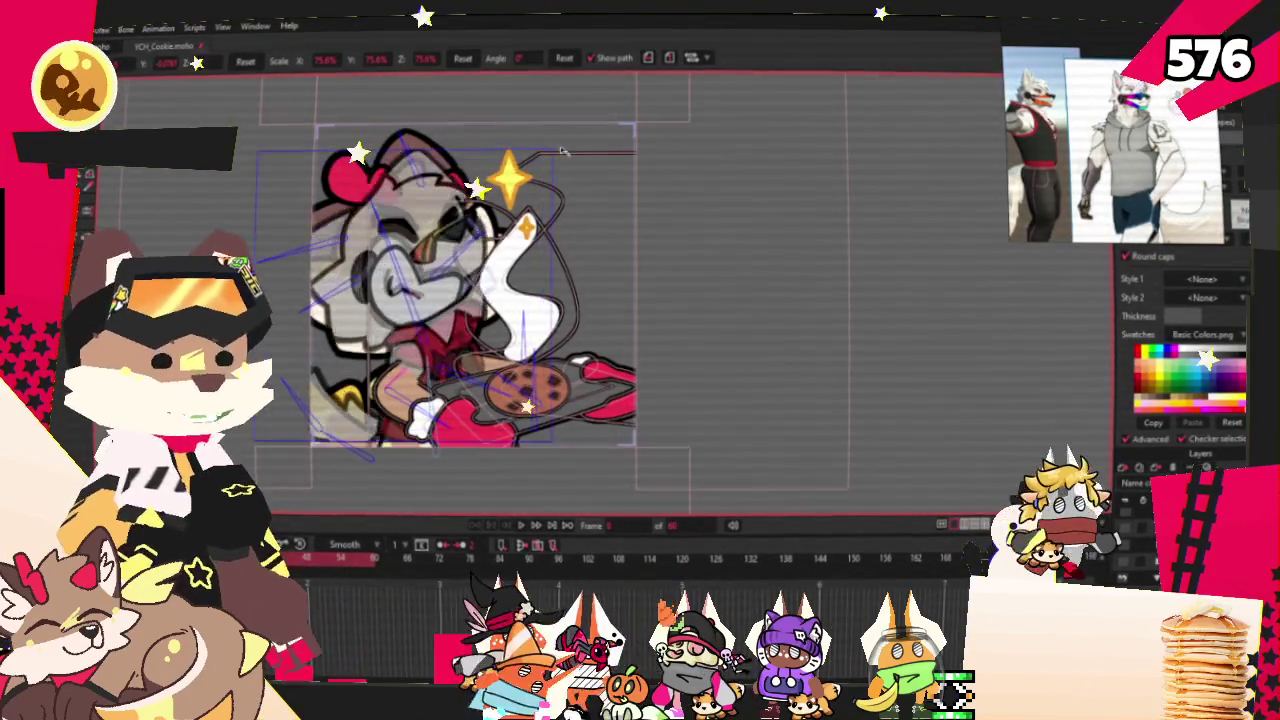
double_click(1010, 449)
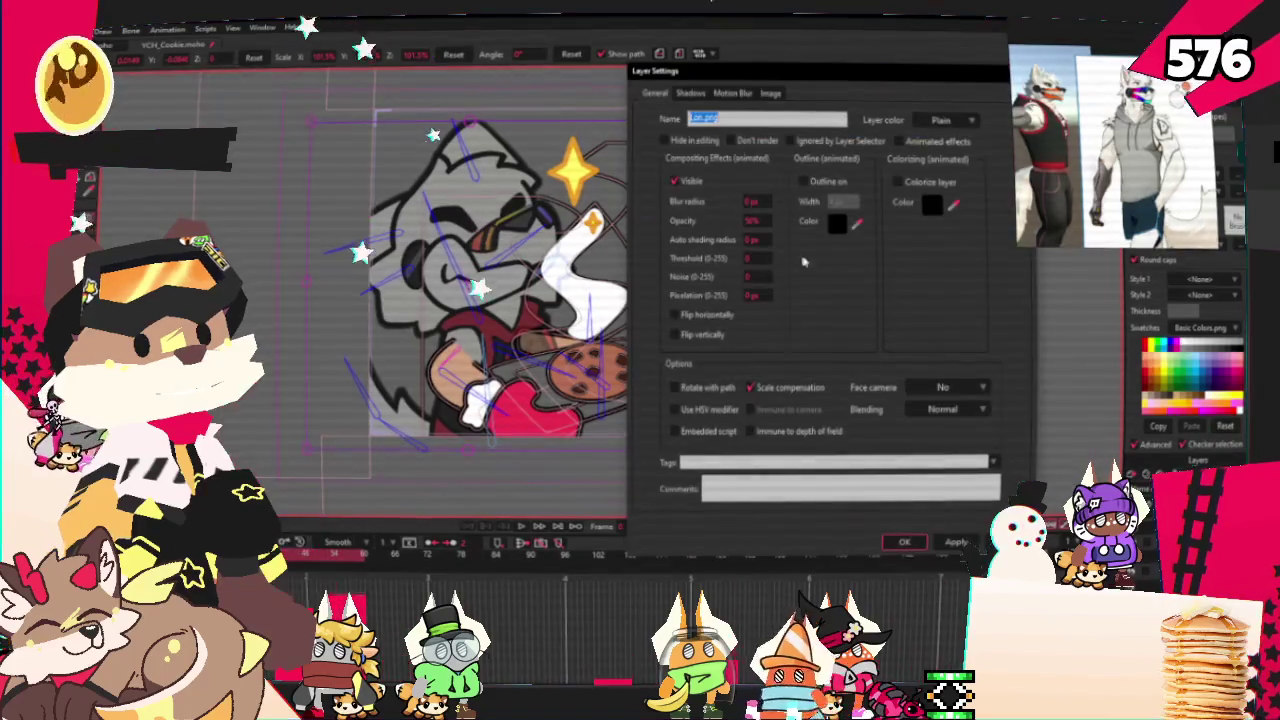
left_click(758, 220)
type("50")
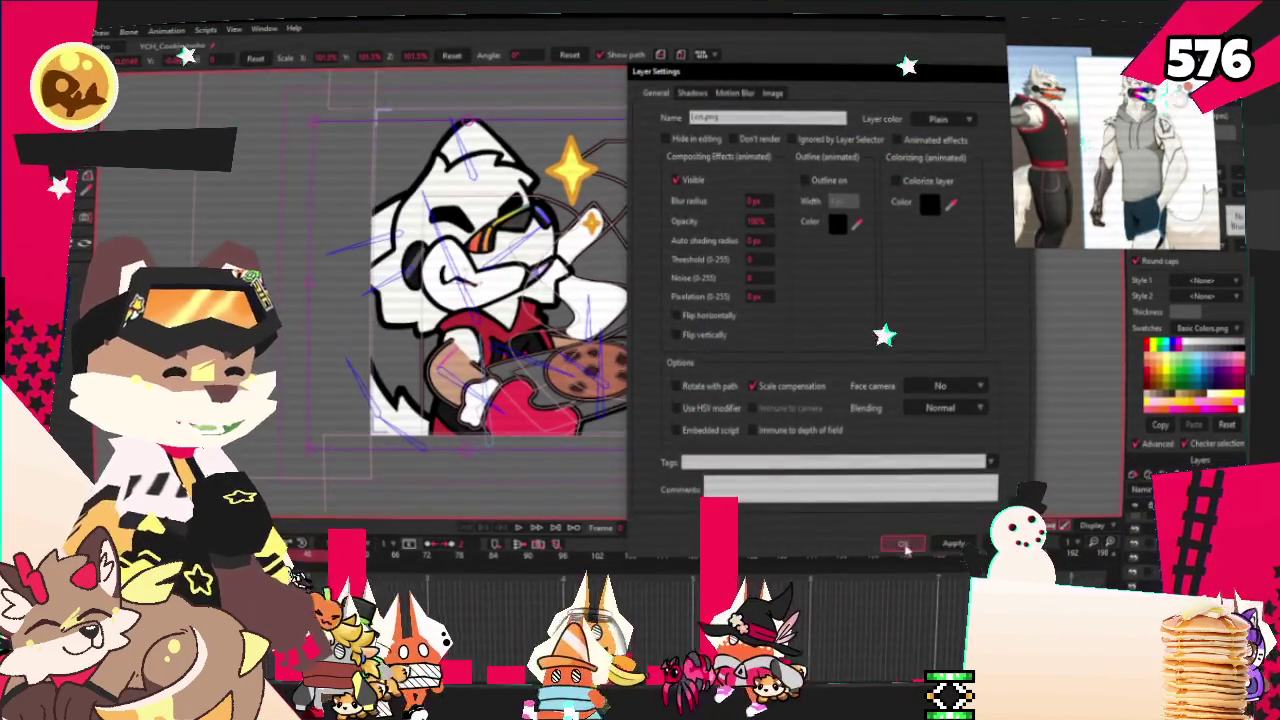
left_click(904, 545)
scroll(520, 282, "up", 2)
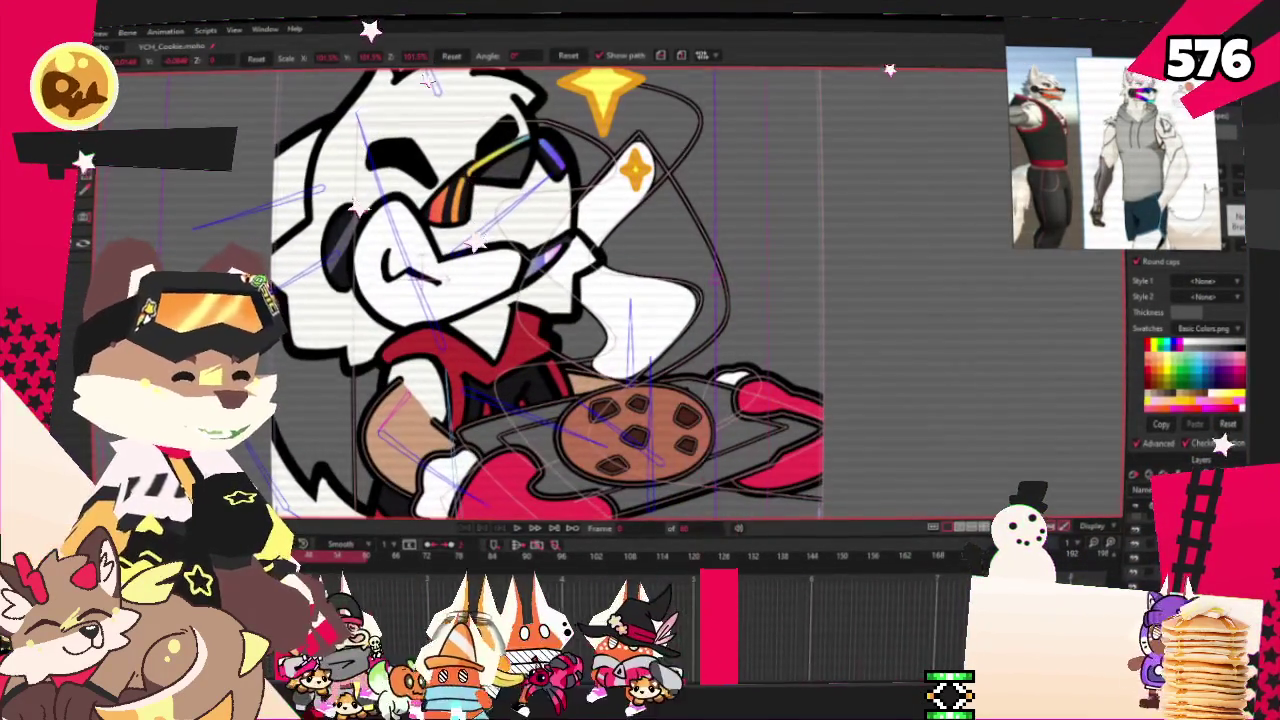
Zoom in on the wolf's red-mittened hands and the cookie tray.
scroll(650, 120, "down", 2)
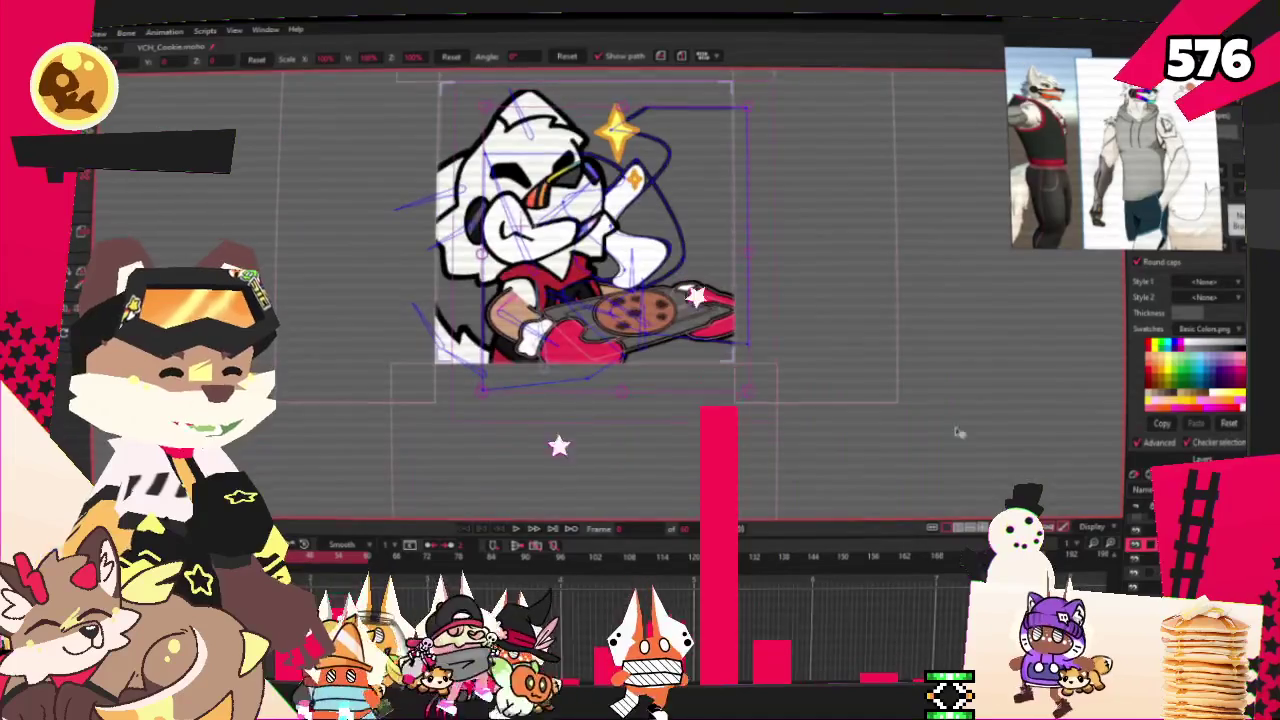
scroll(738, 352, "up", 1)
scroll(738, 352, "up", 1)
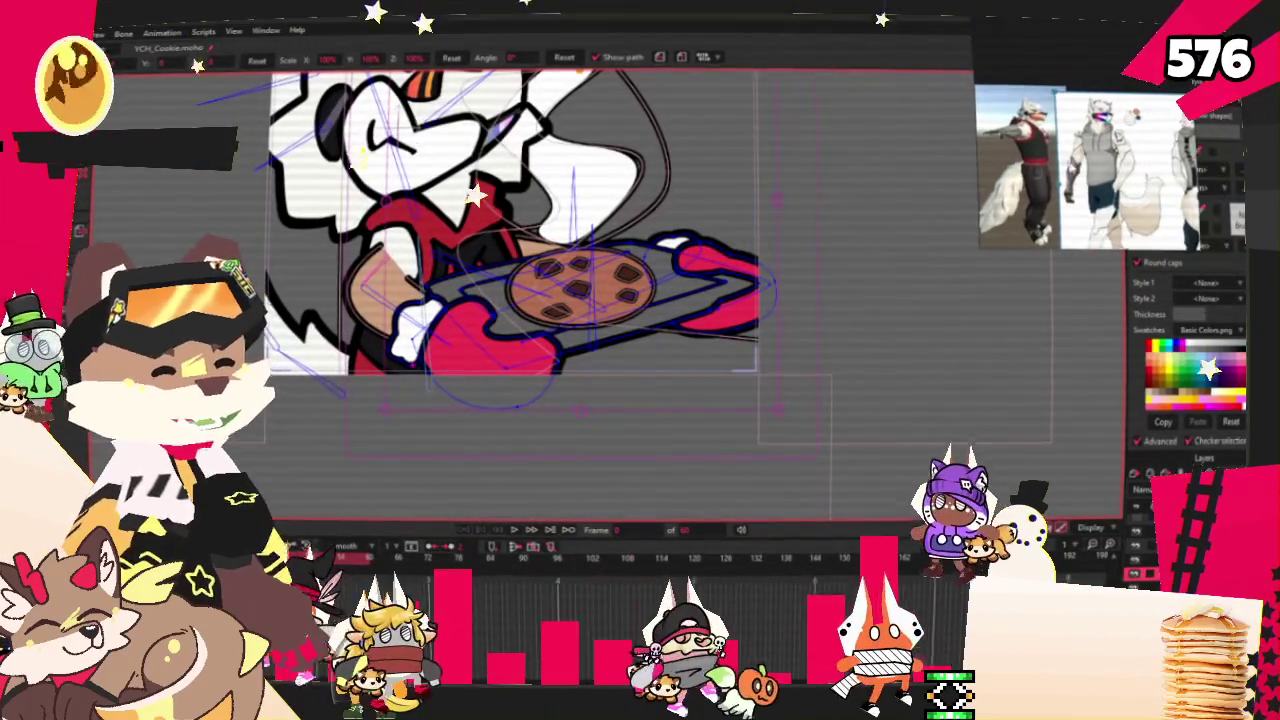
scroll(484, 295, "up", 1)
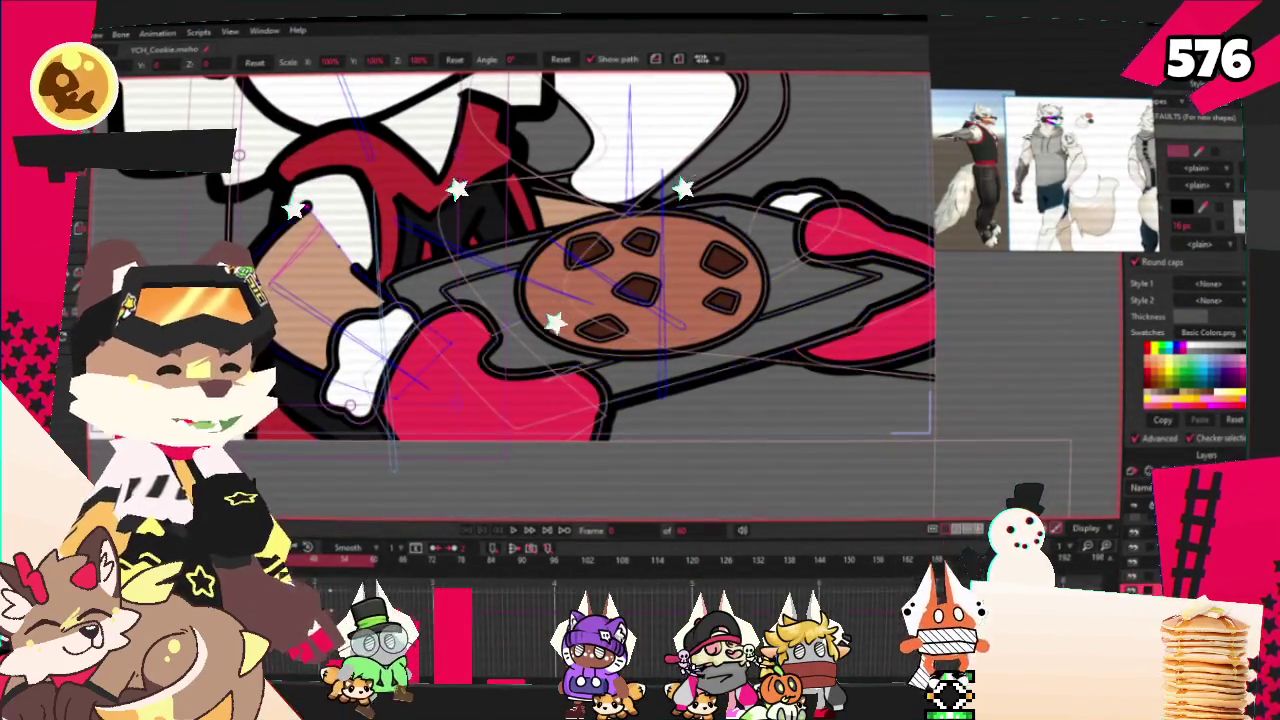
Select and deselect the tan shape beside the cookie tray, then reset the view and play the wolf animation.
key("g")
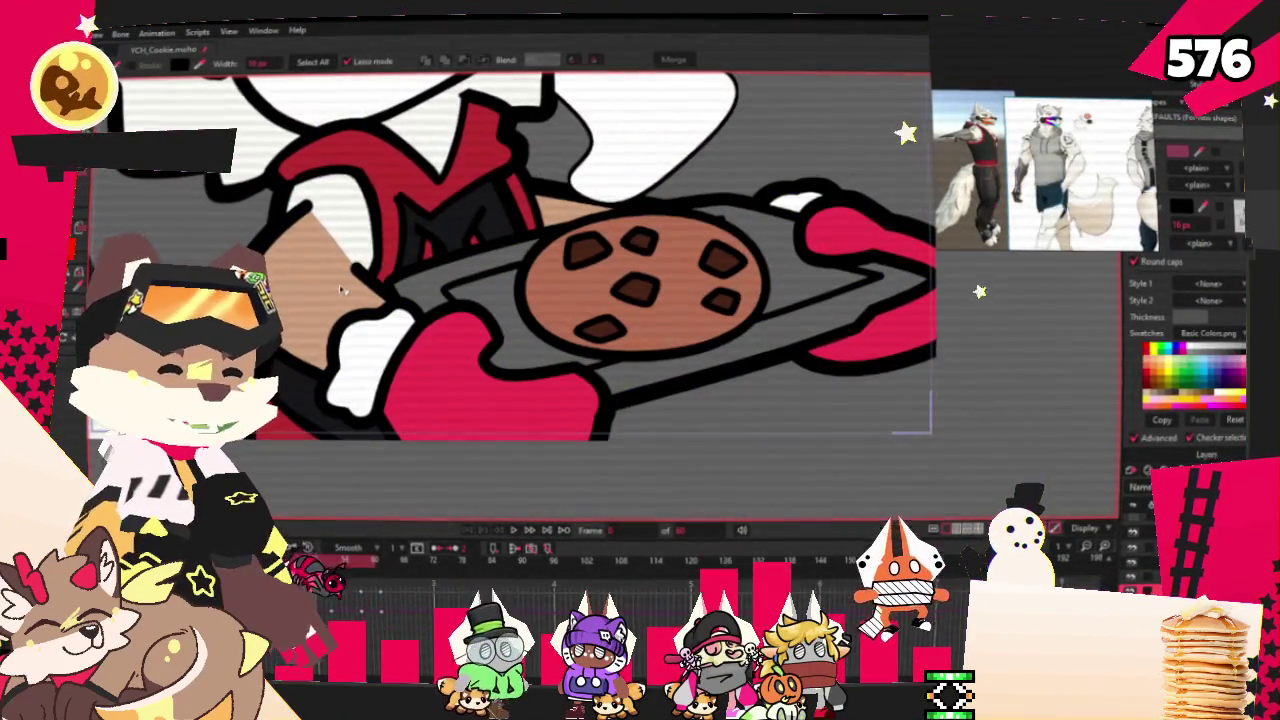
scroll(340, 289, "down", 3)
scroll(424, 258, "up", 3)
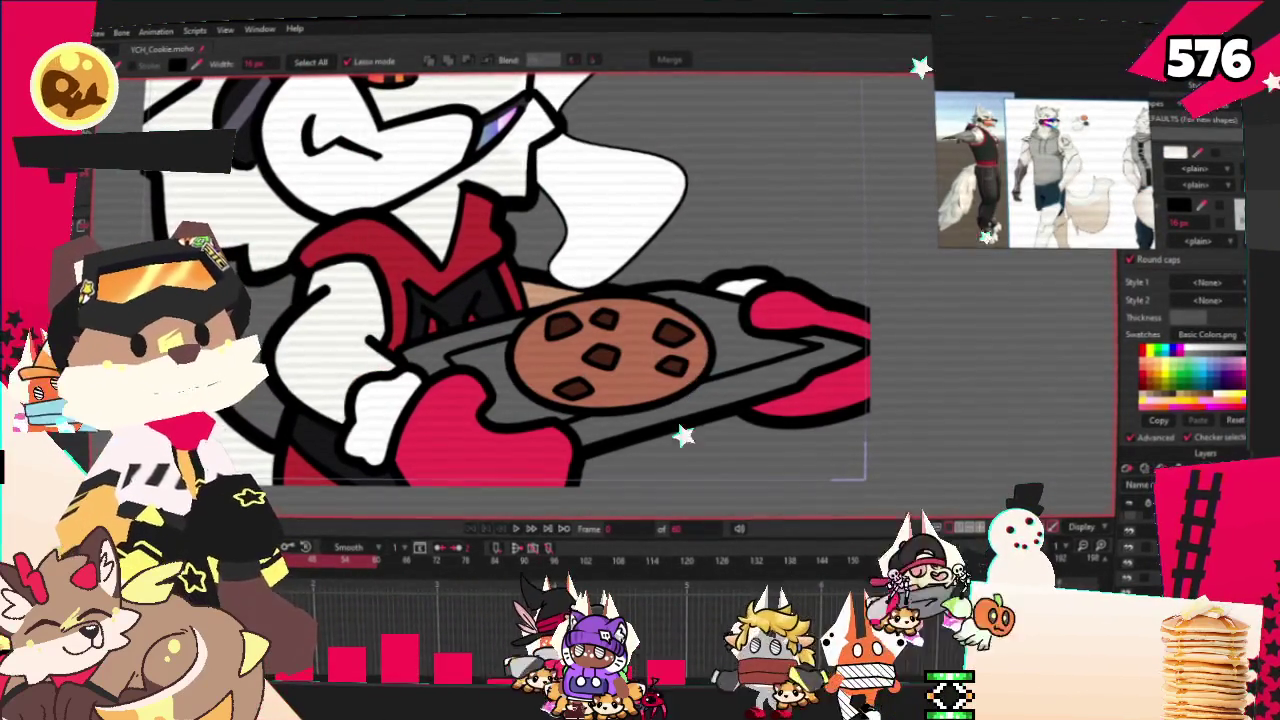
left_click(524, 298)
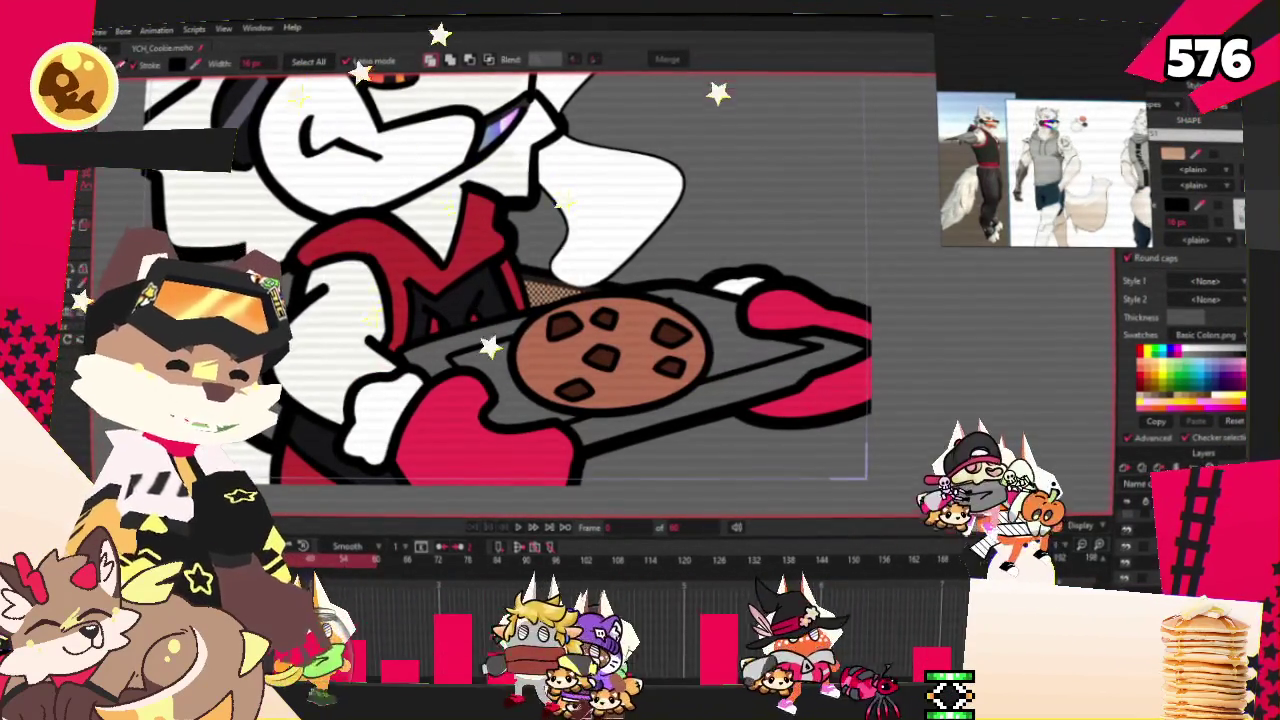
left_click(777, 211)
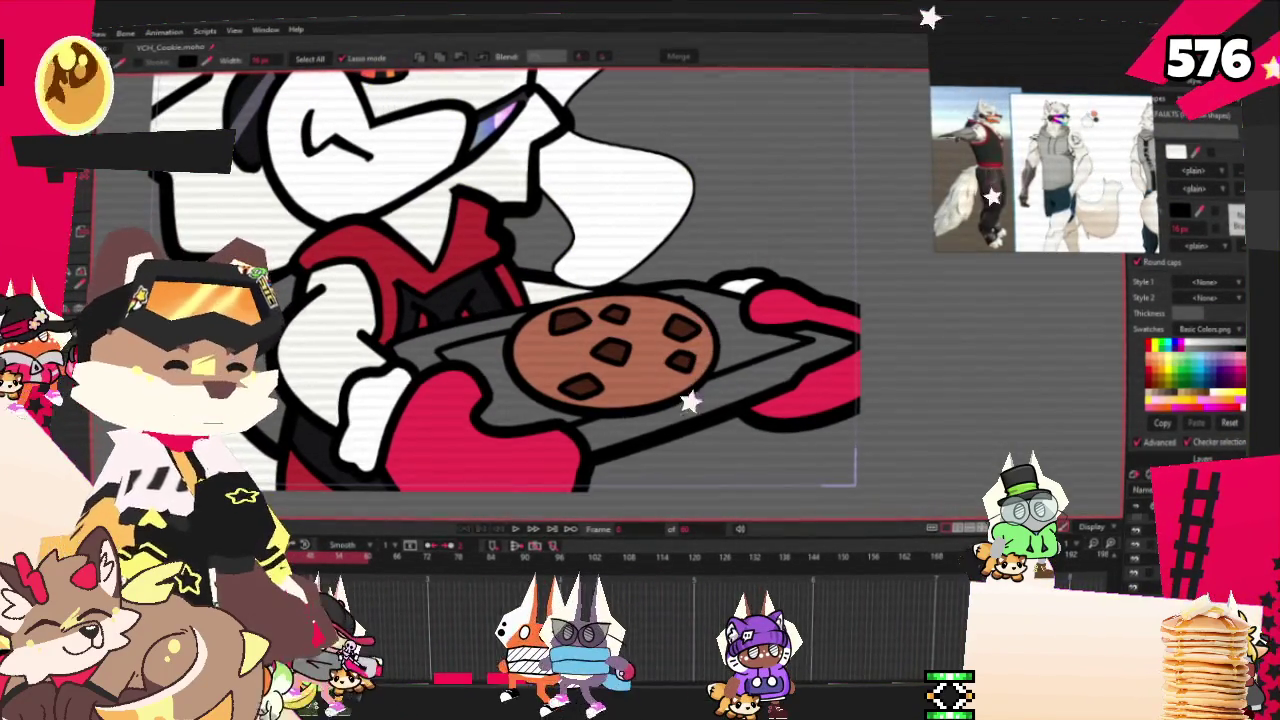
key("ctrl+r")
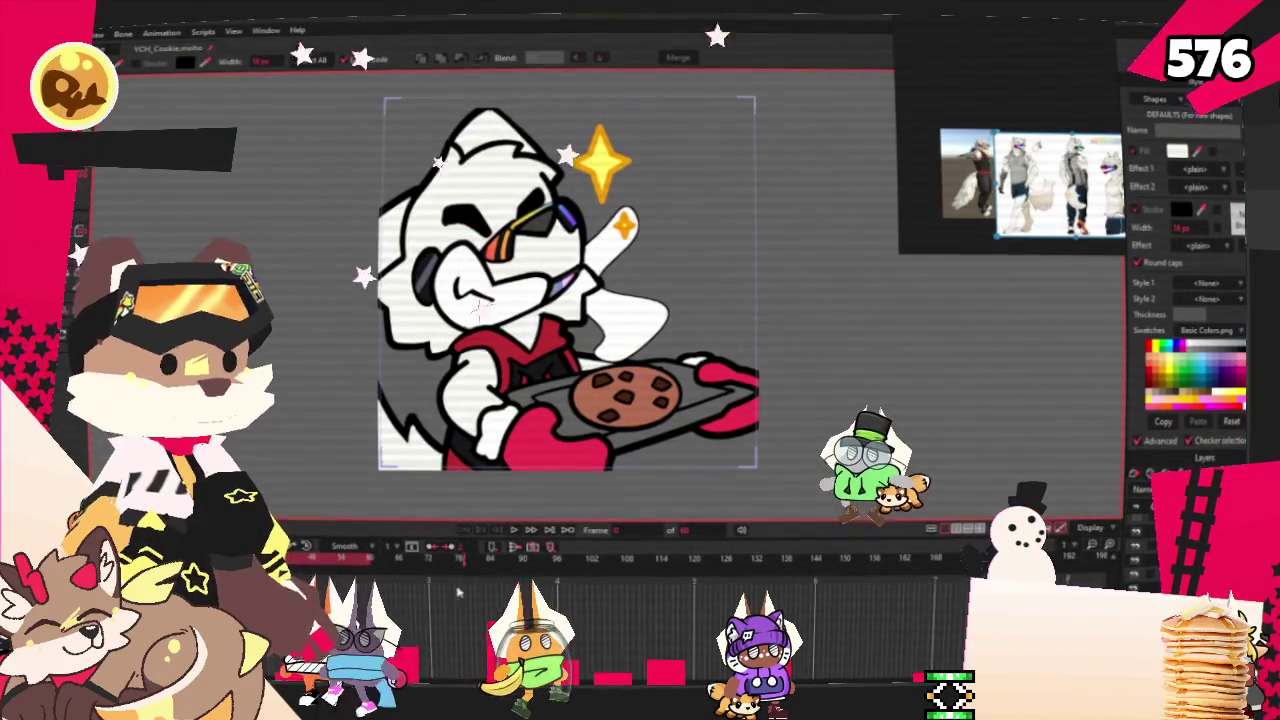
key("space")
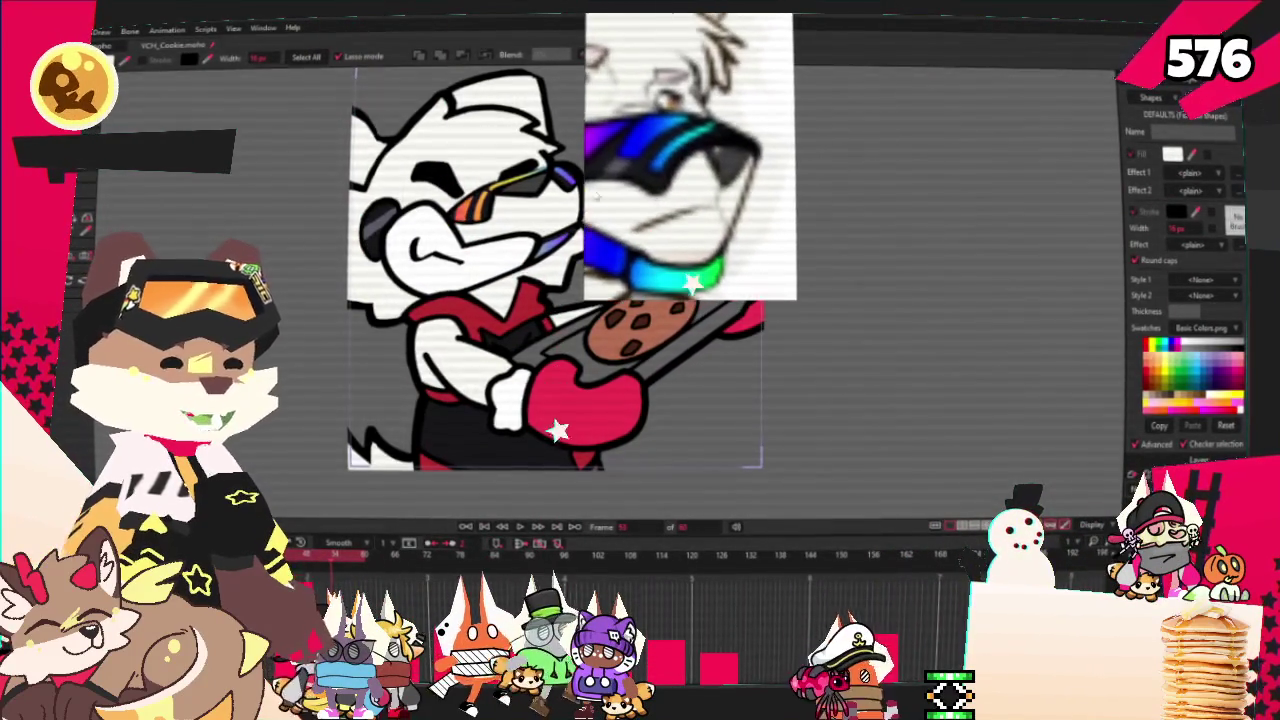
Move the wolf reference picture to the top-right corner and zoom out to show the full character.
scroll(519, 165, "up", 3)
scroll(519, 166, "up", 2)
scroll(600, 170, "up", 2)
scroll(680, 175, "up", 2)
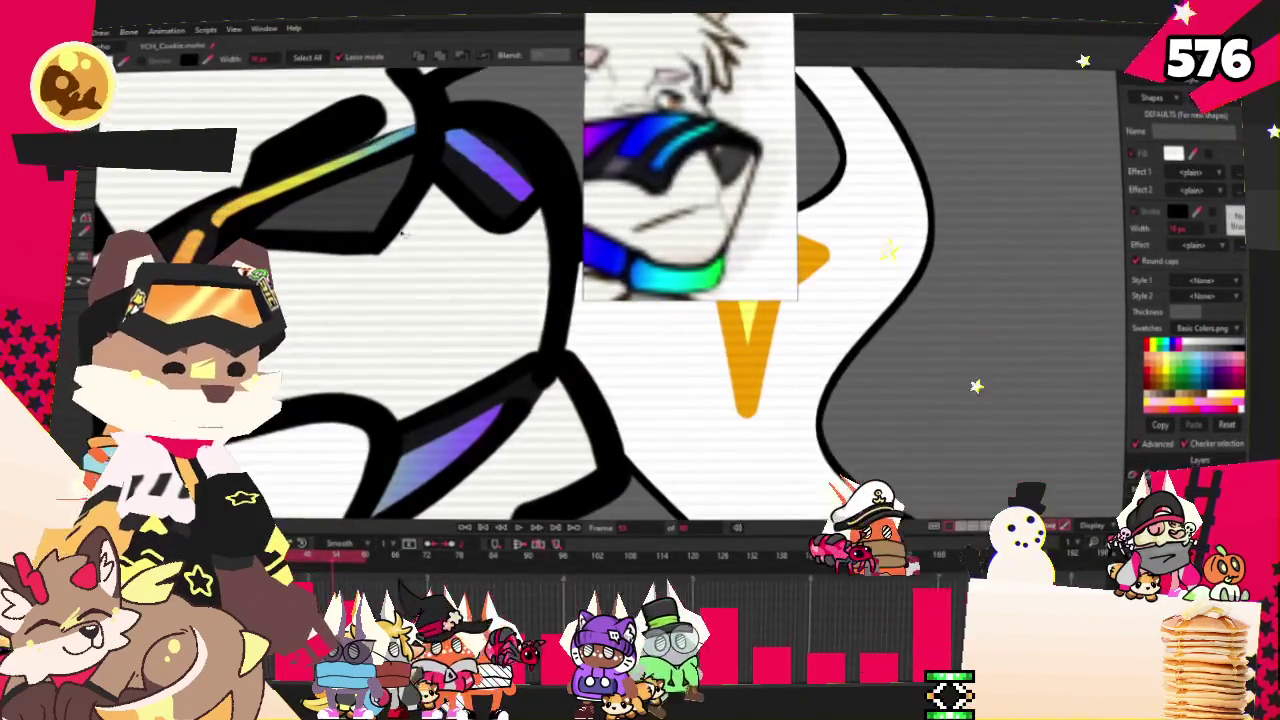
scroll(743, 182, "up", 2)
left_click_drag(743, 182, 885, 250)
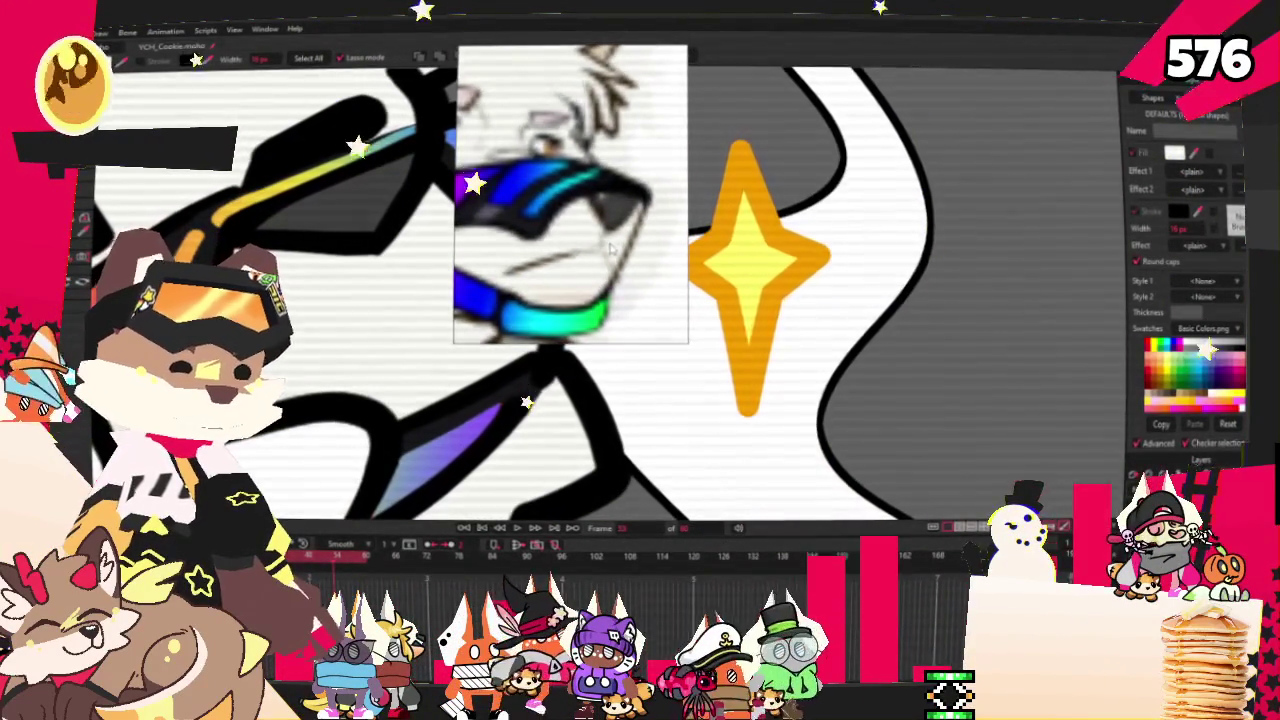
left_click_drag(885, 250, 1110, 210)
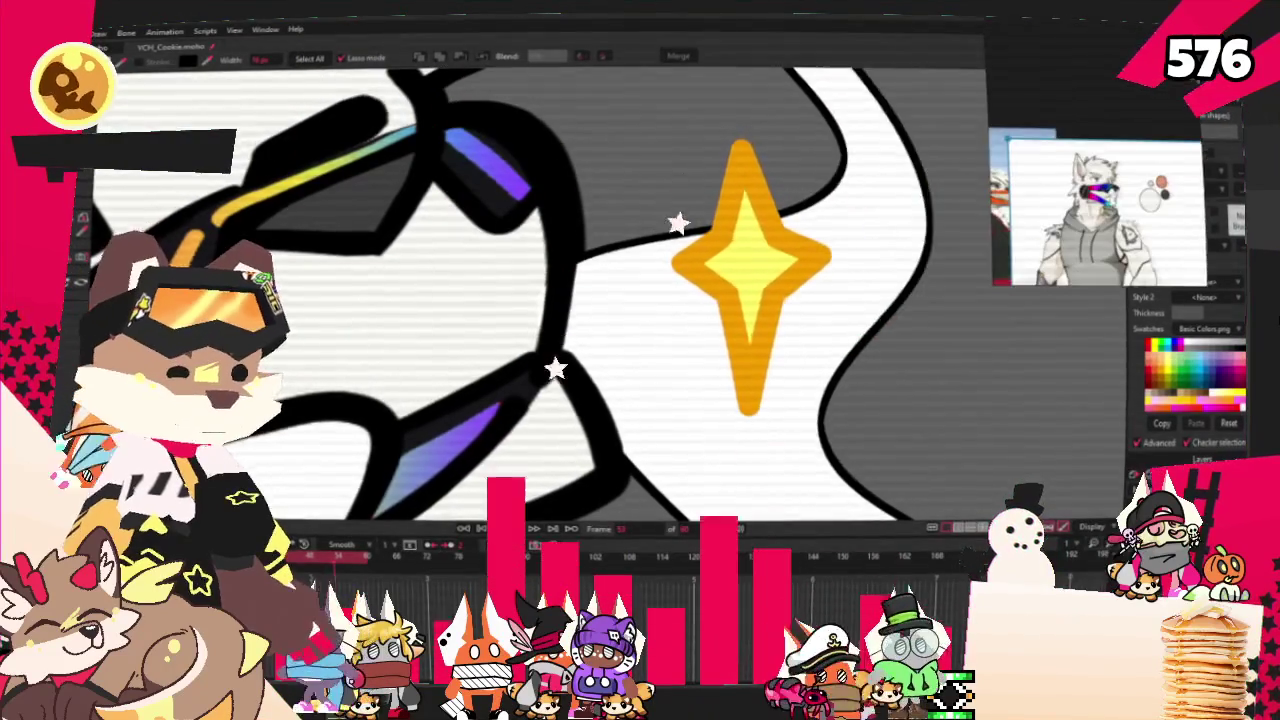
scroll(560, 300, "down", 5)
scroll(580, 300, "down", 5)
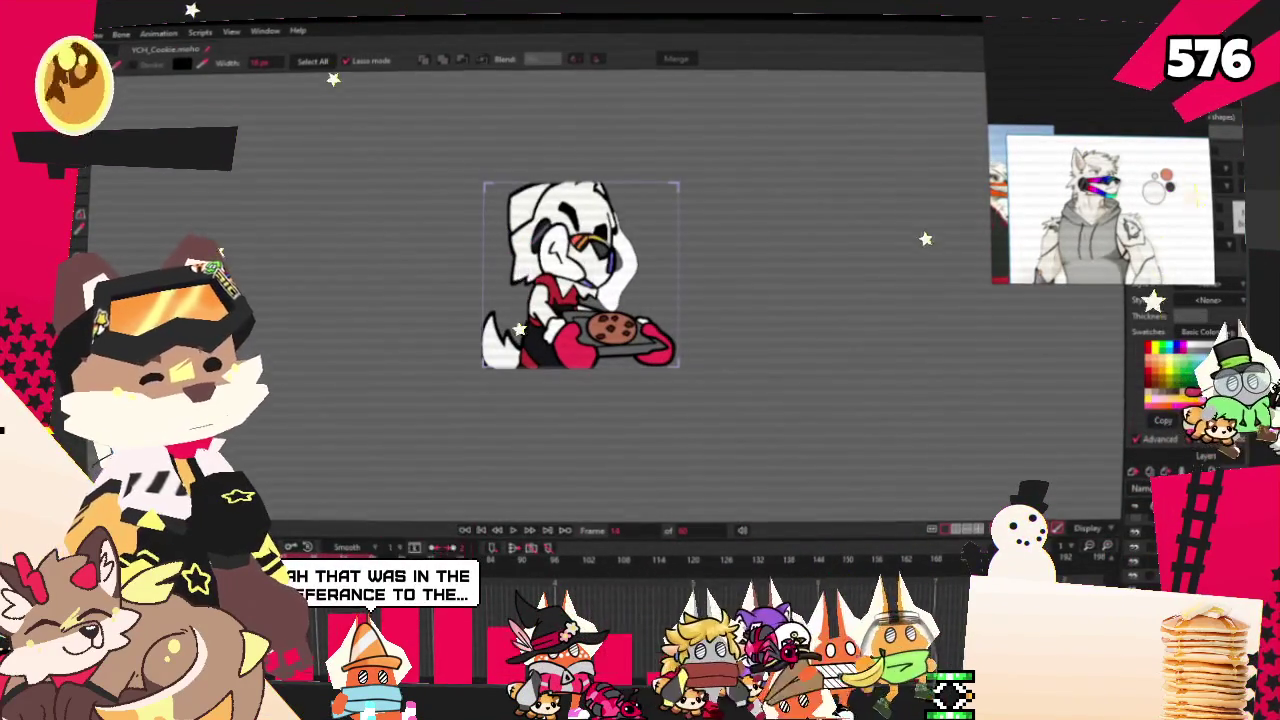
Zoom in on the wolf baker and bring up Moho's File menu.
scroll(403, 374, "up", 2)
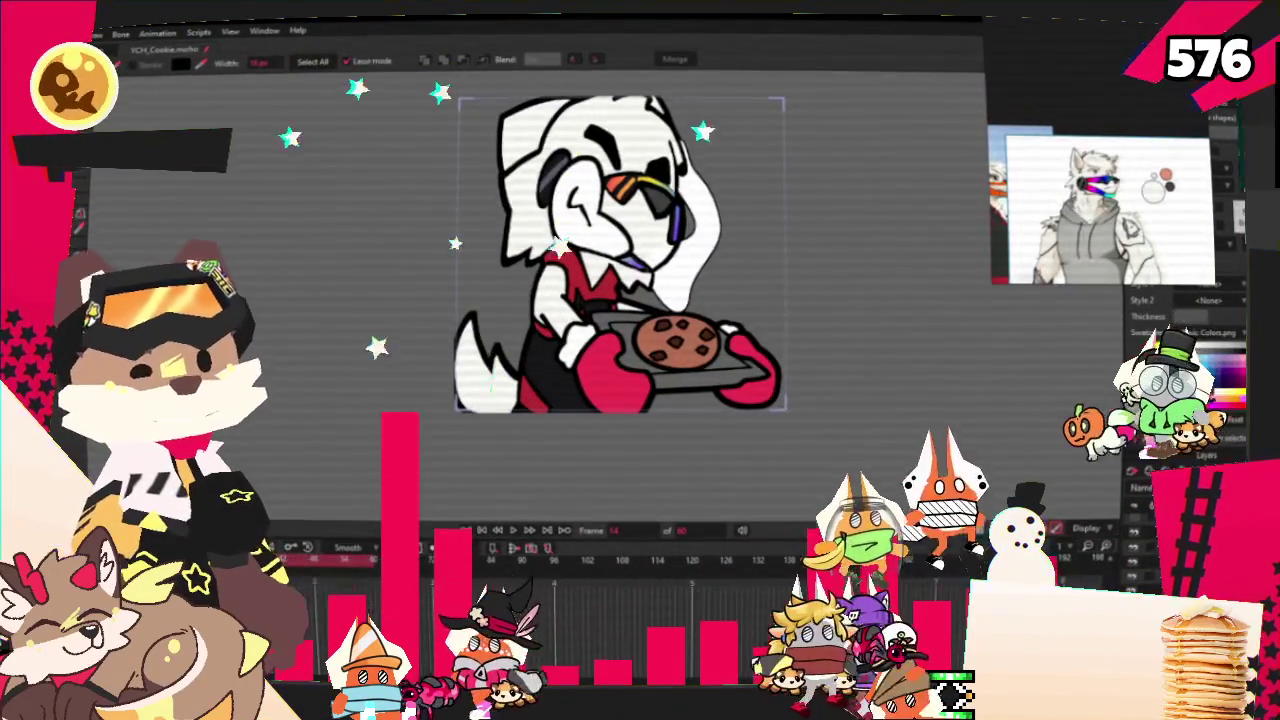
key("alt+f")
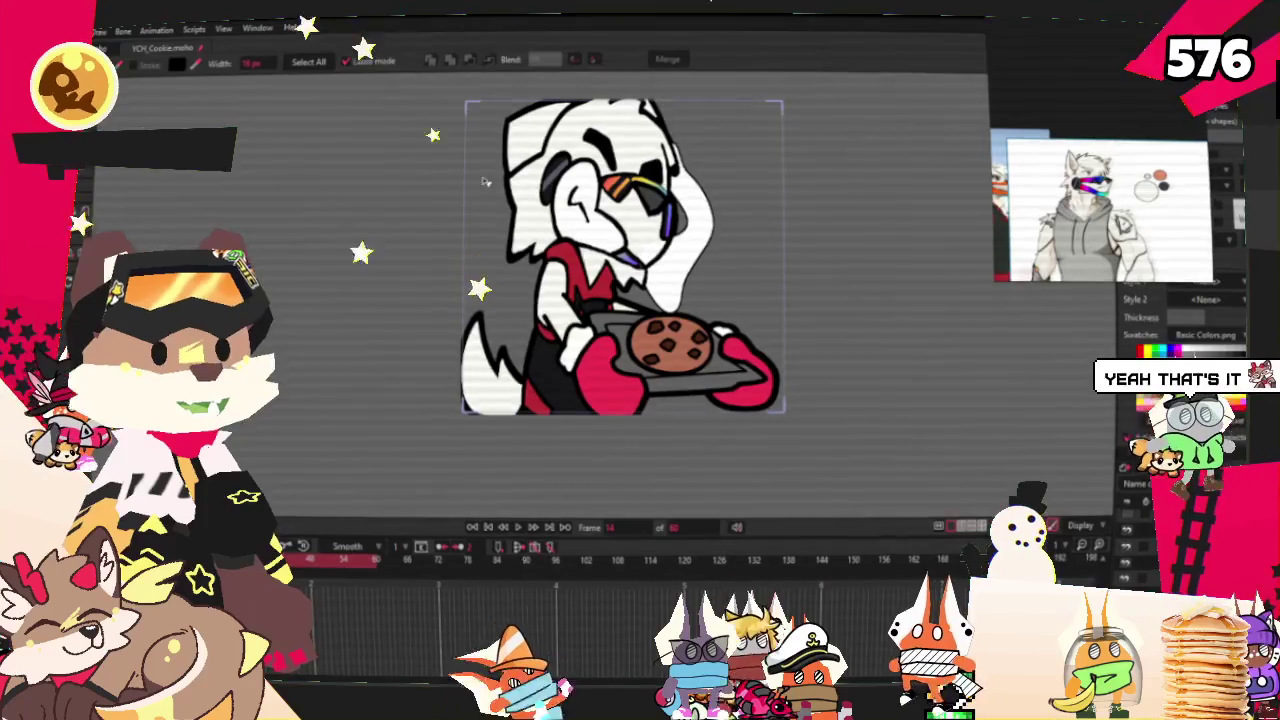
key("alt+f")
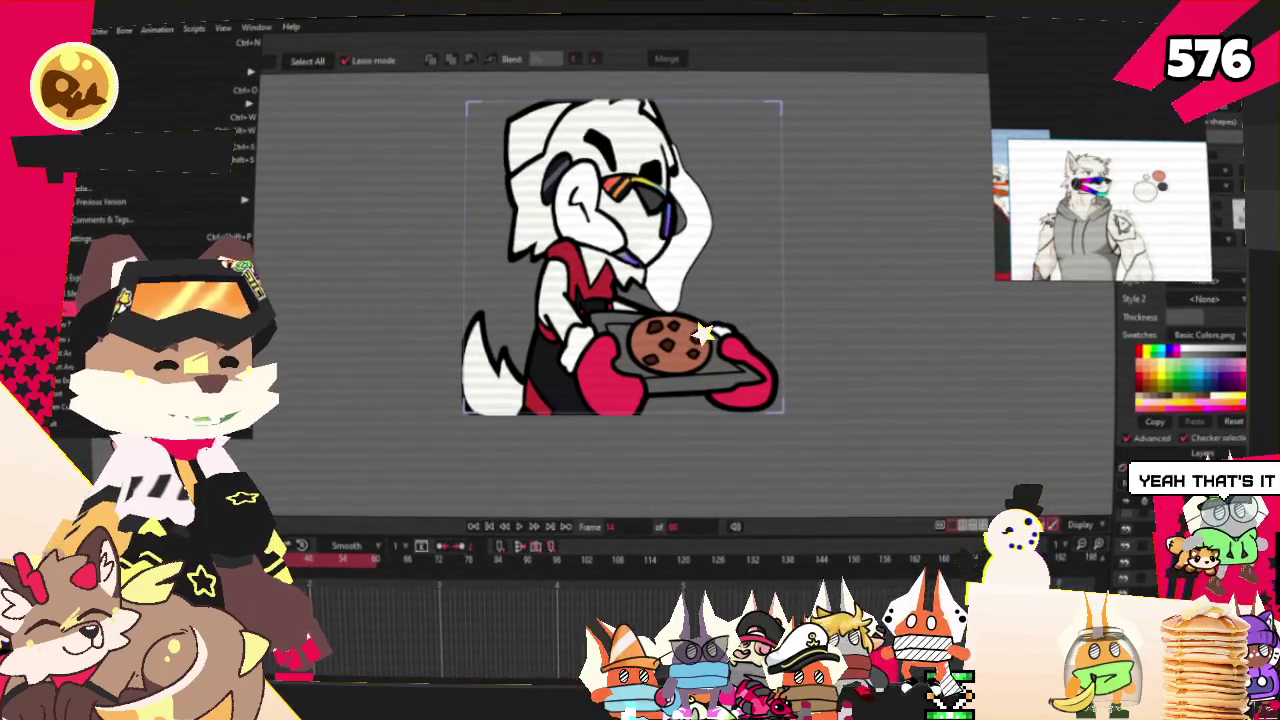
Close the File menu without choosing any command.
key("Escape")
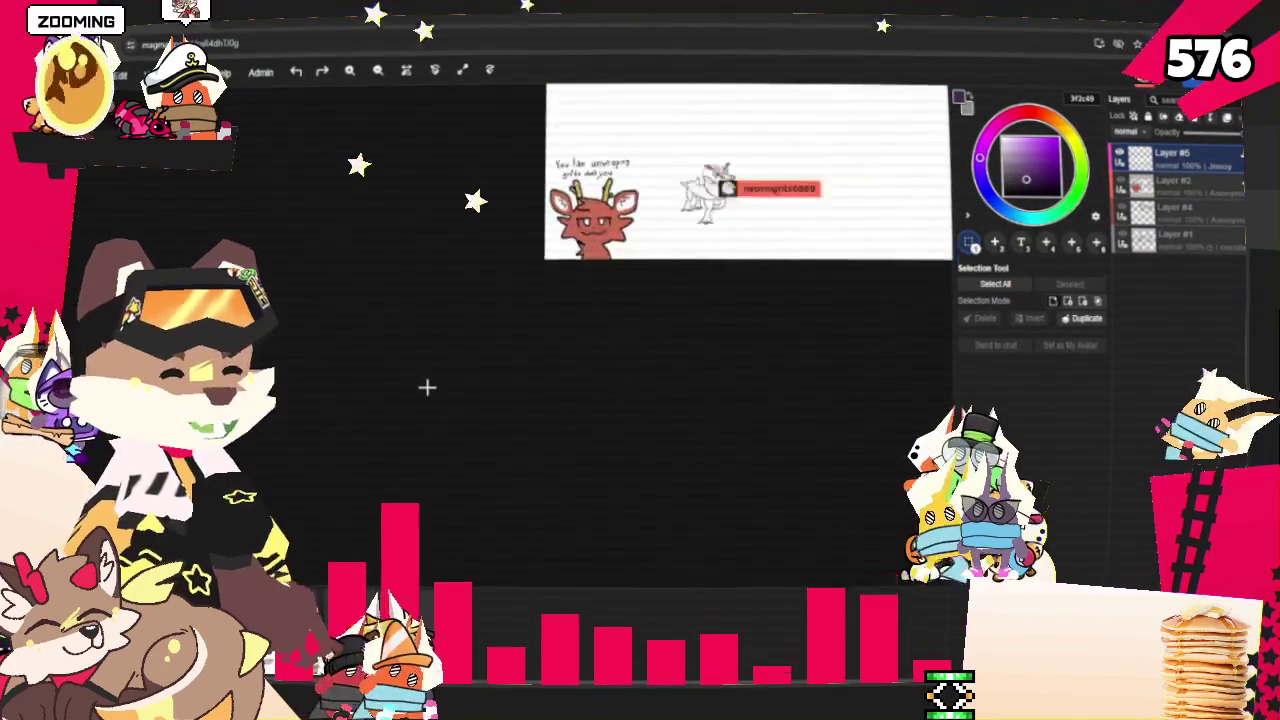
scroll(603, 243, "up", 2)
scroll(634, 249, "up", 2)
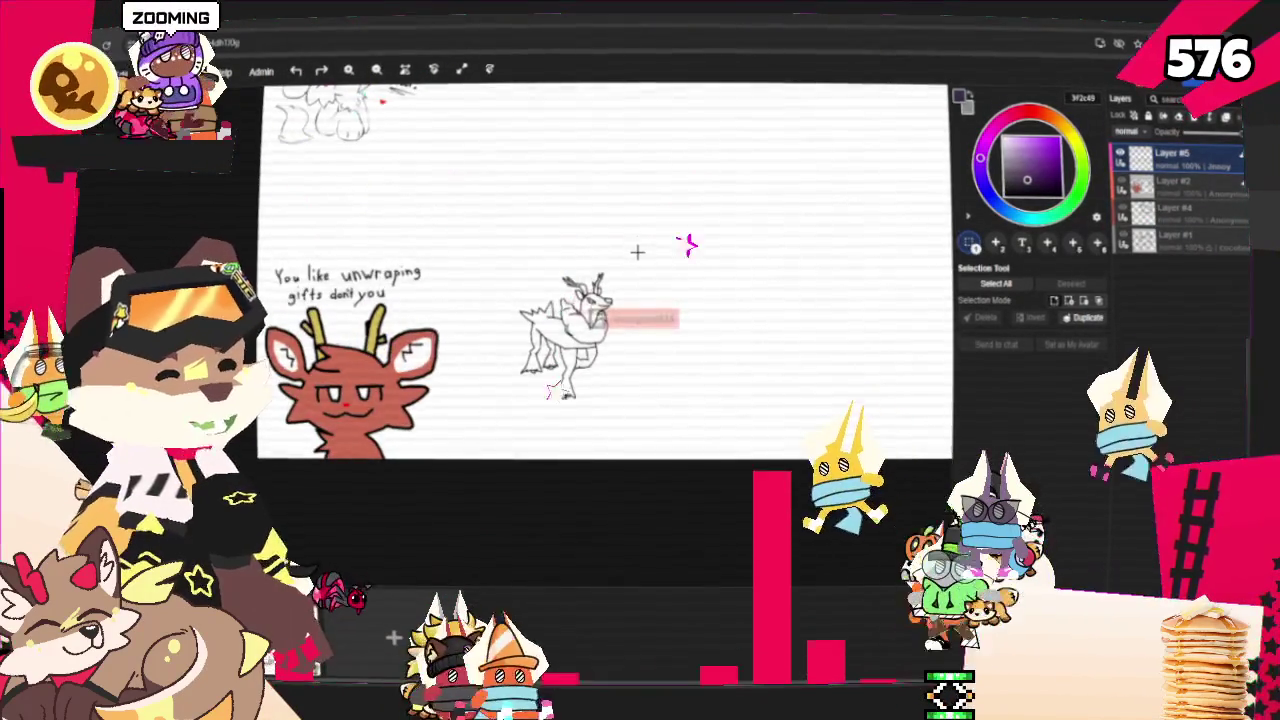
scroll(635, 254, "up", 2)
scroll(635, 254, "up", 2)
scroll(609, 266, "up", 2)
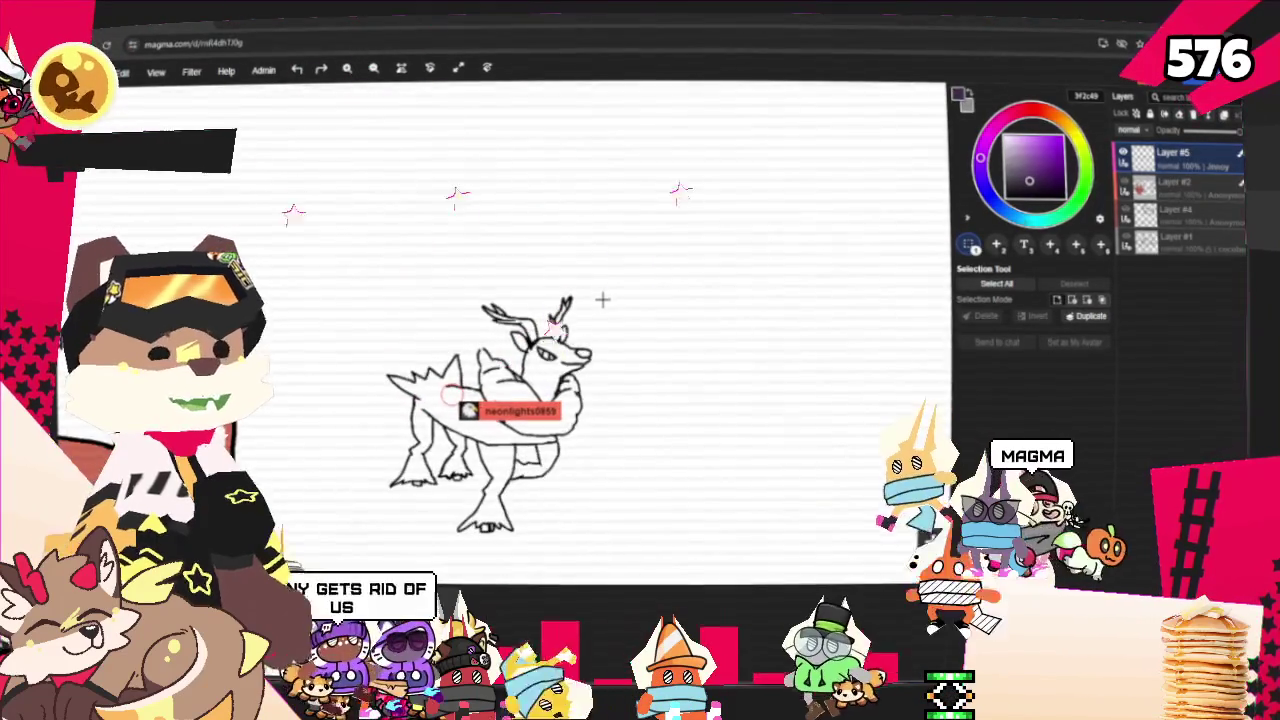
scroll(601, 295, "down", 1)
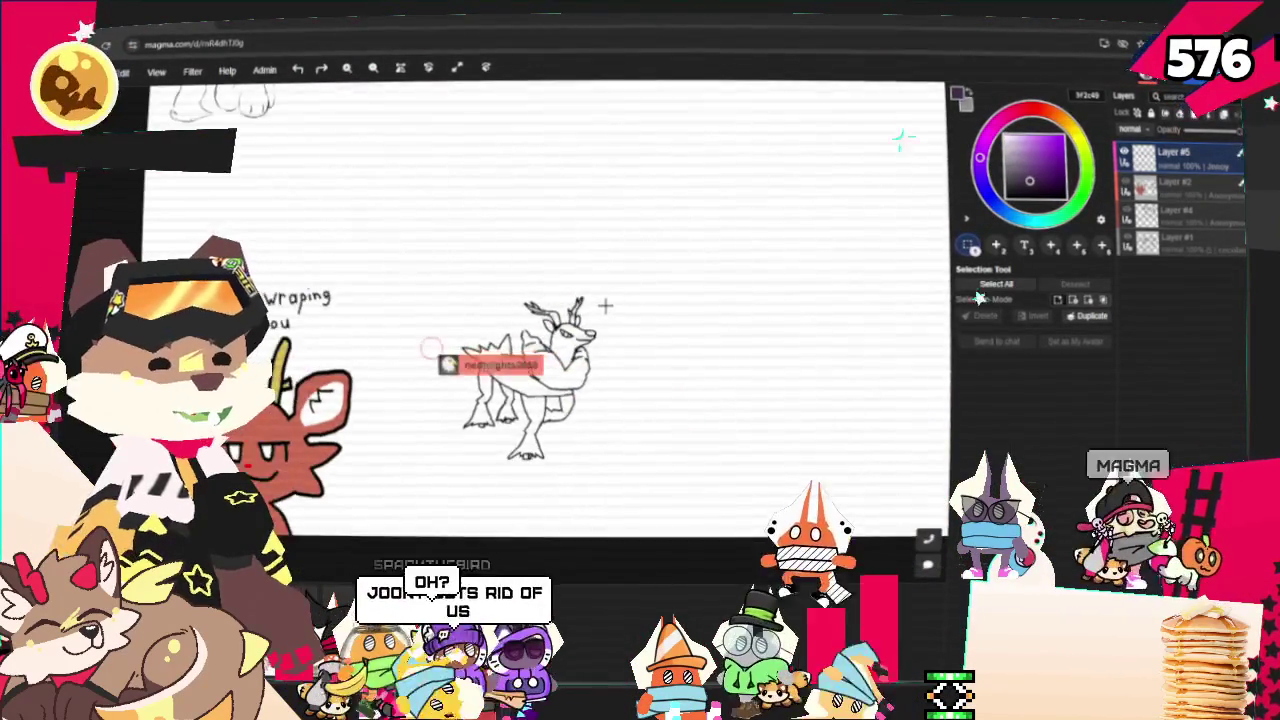
scroll(603, 302, "down", 2)
scroll(605, 305, "up", 1)
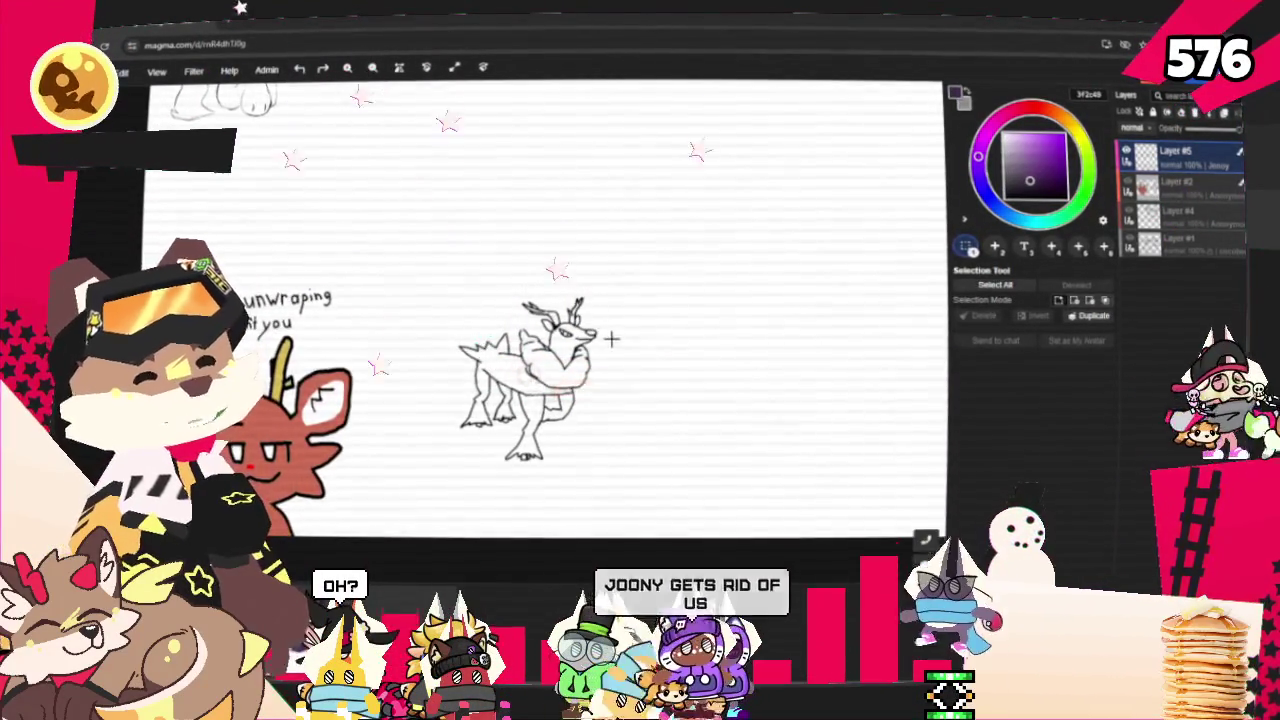
scroll(649, 426, "down", 2)
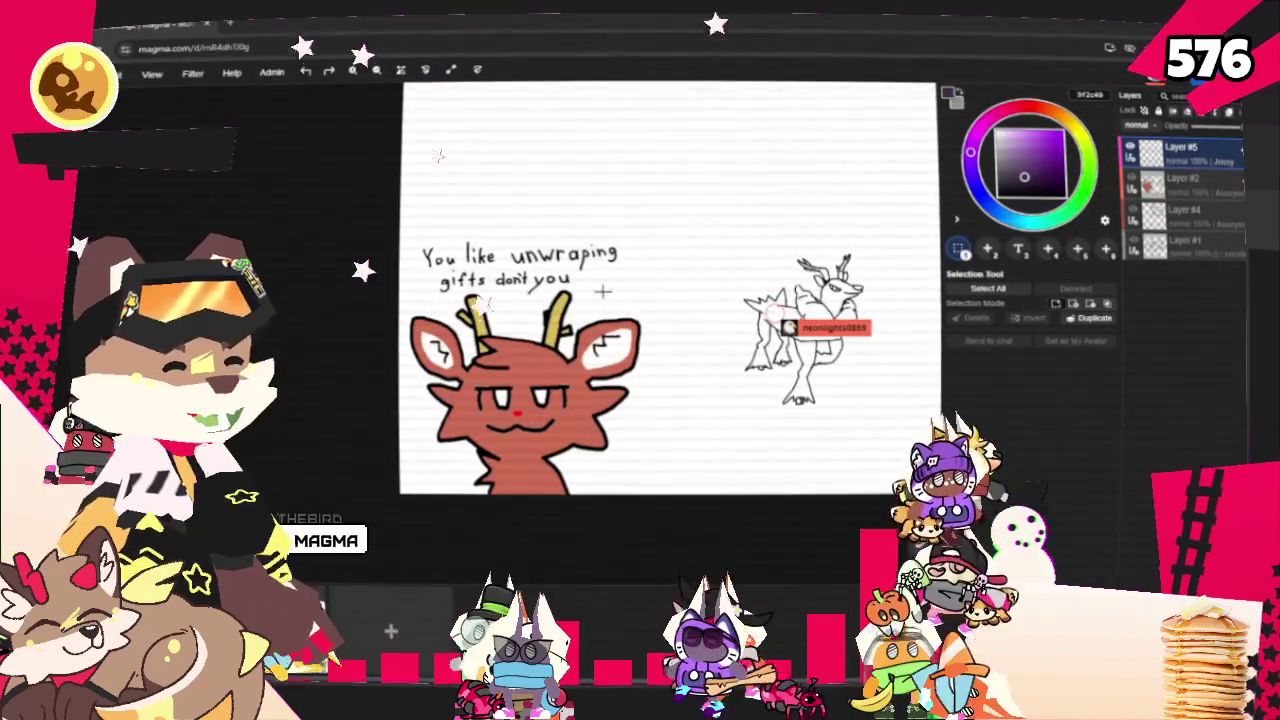
scroll(735, 317, "up", 3)
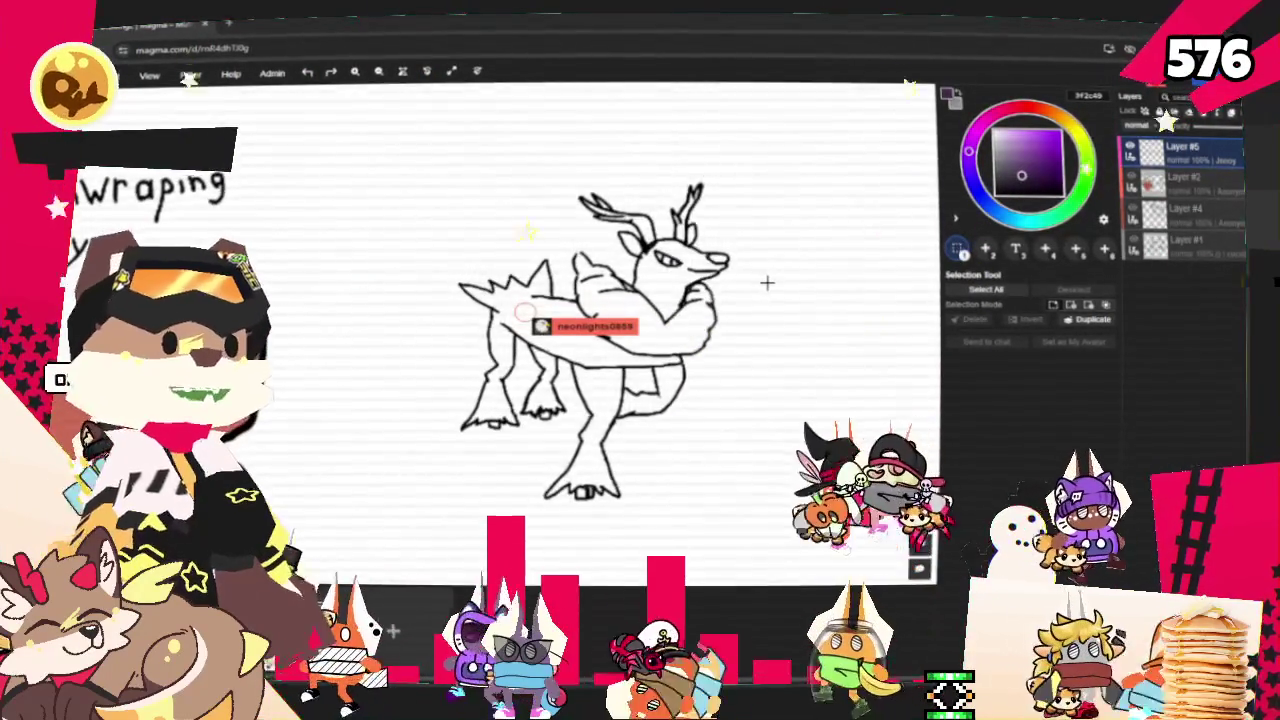
scroll(760, 281, "down", 2)
scroll(250, 270, "up", 1)
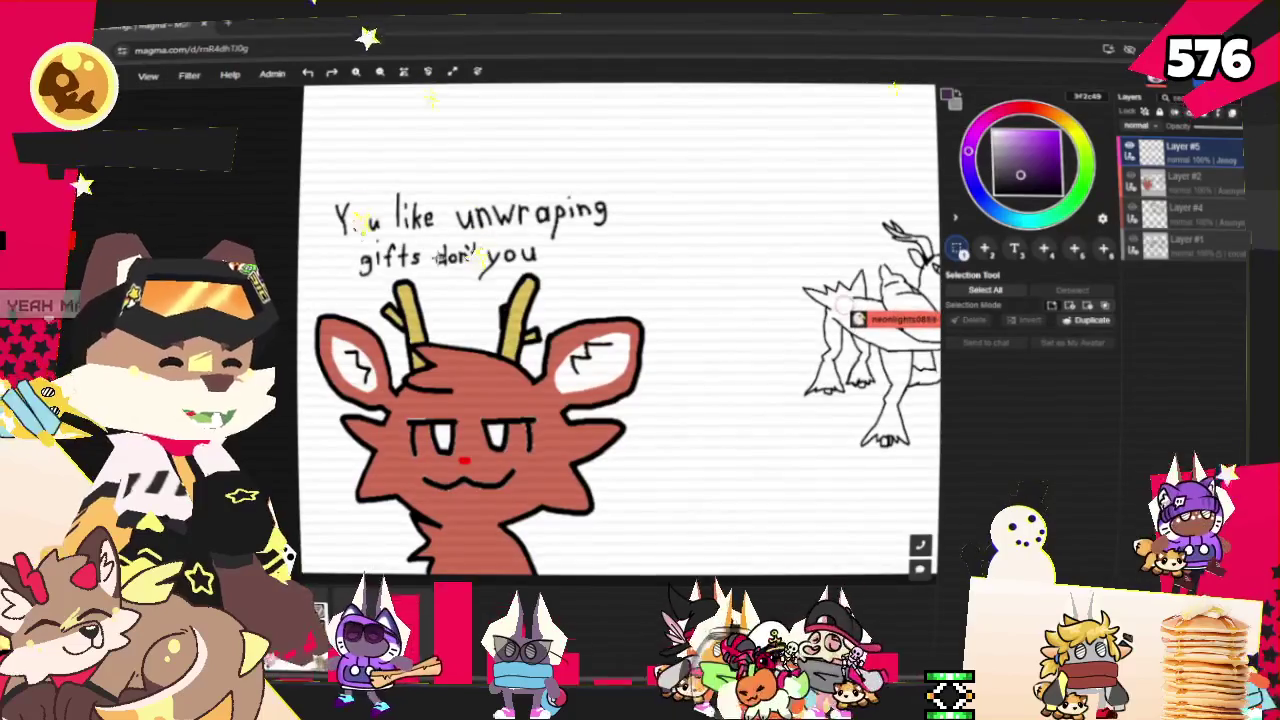
scroll(635, 240, "down", 2)
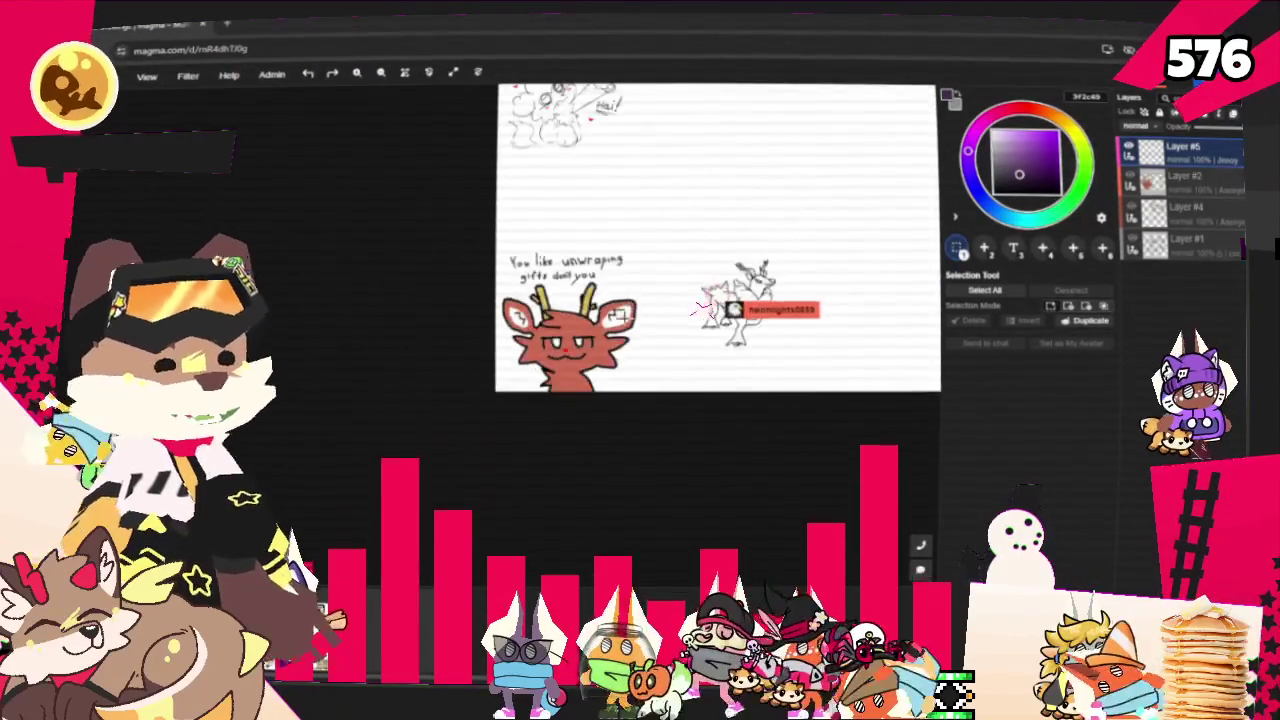
scroll(615, 210, "down", 2)
scroll(594, 173, "up", 1)
scroll(620, 380, "up", 2)
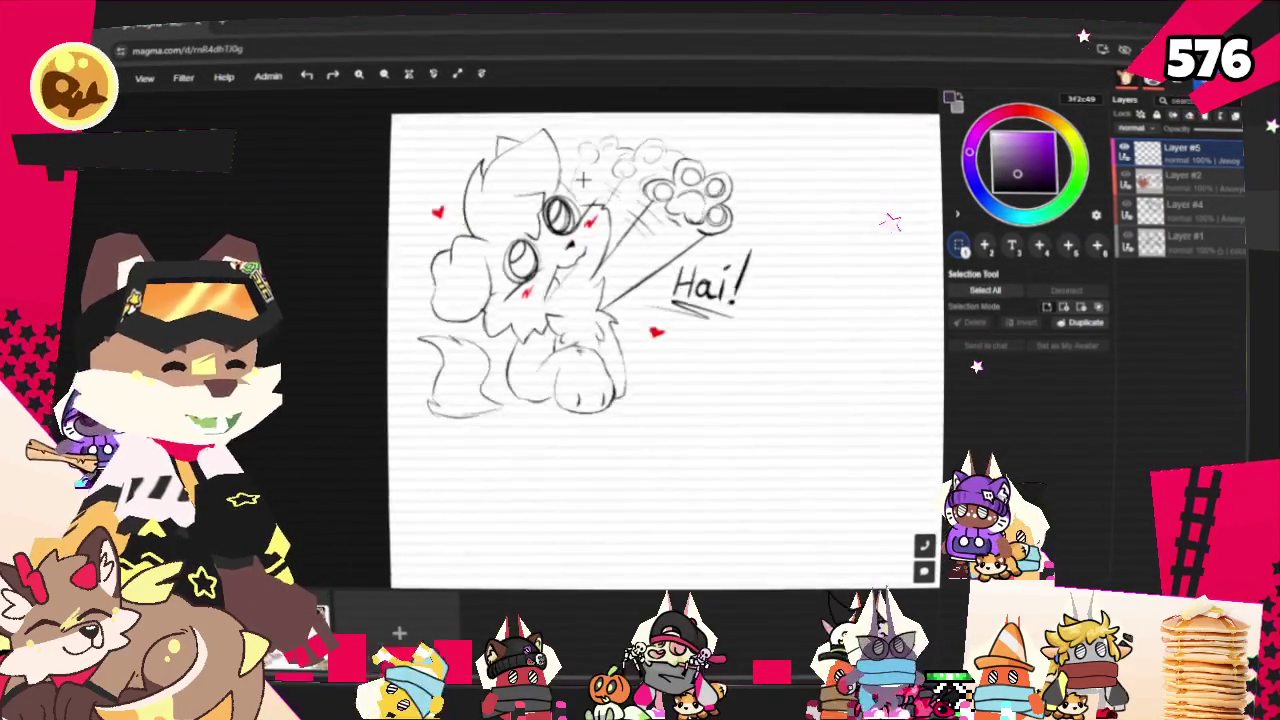
scroll(582, 165, "up", 1)
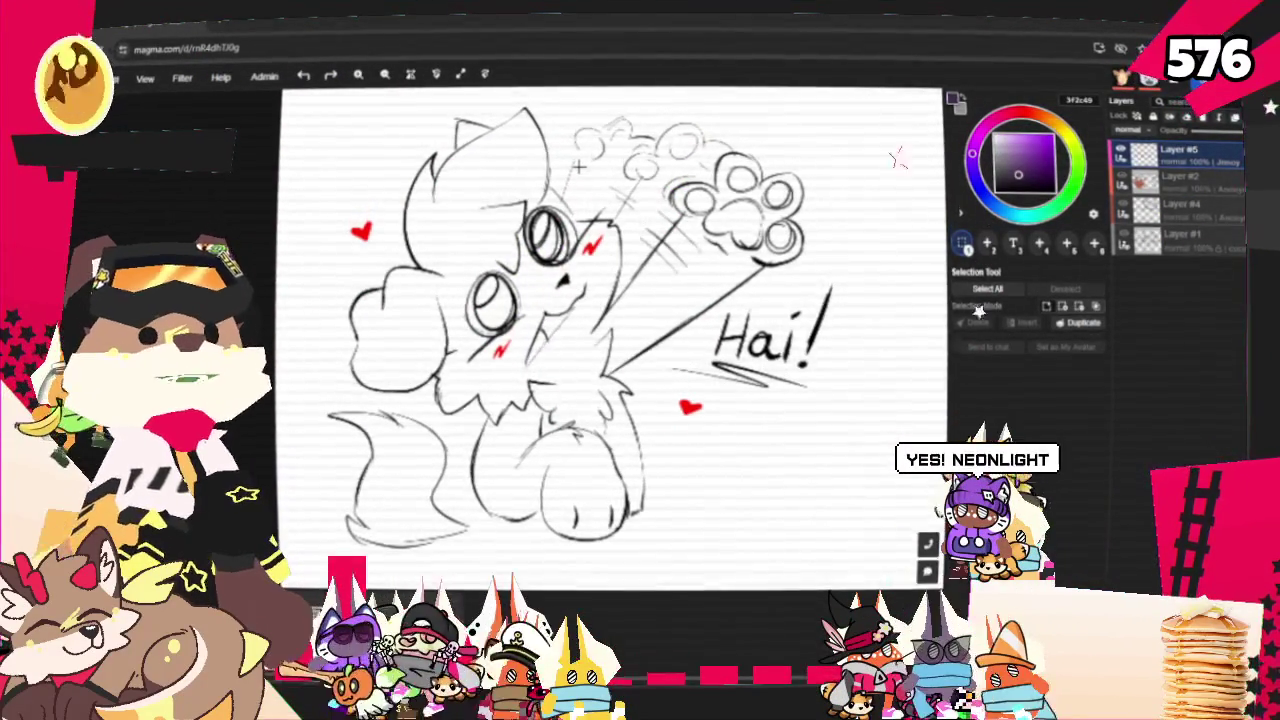
scroll(580, 165, "down", 4)
scroll(592, 202, "down", 1)
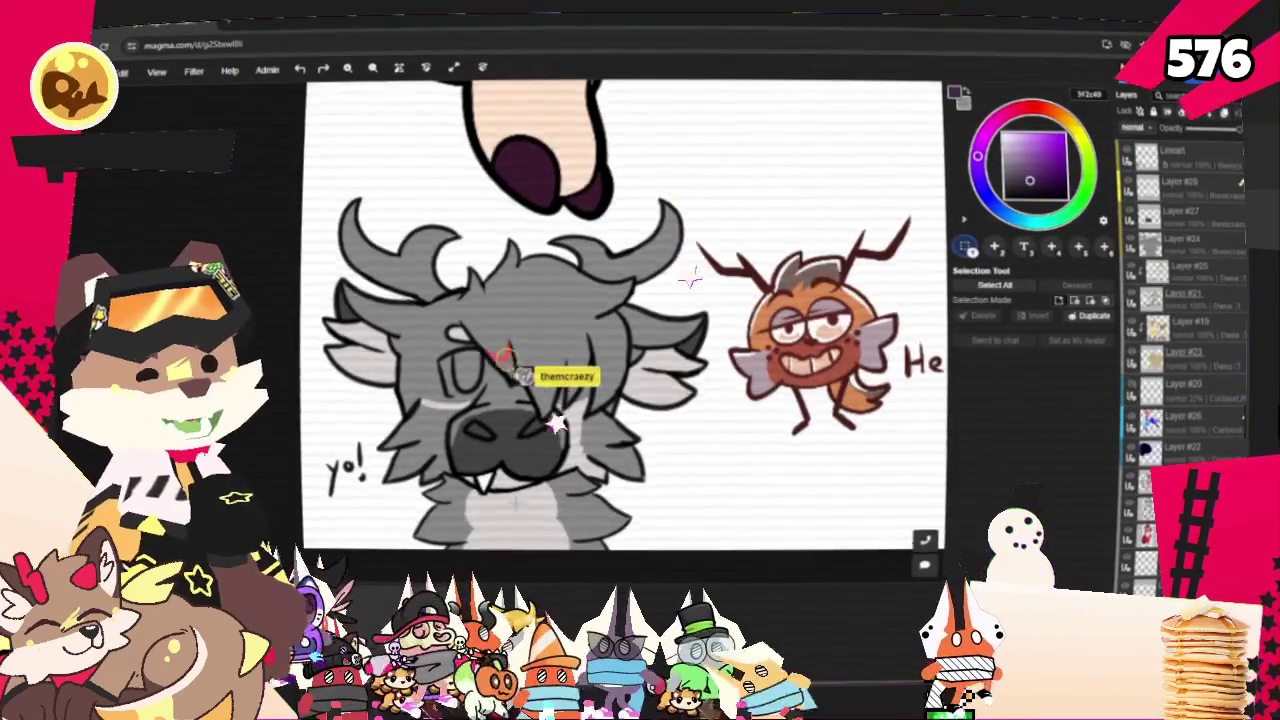
scroll(548, 511, "up", 3)
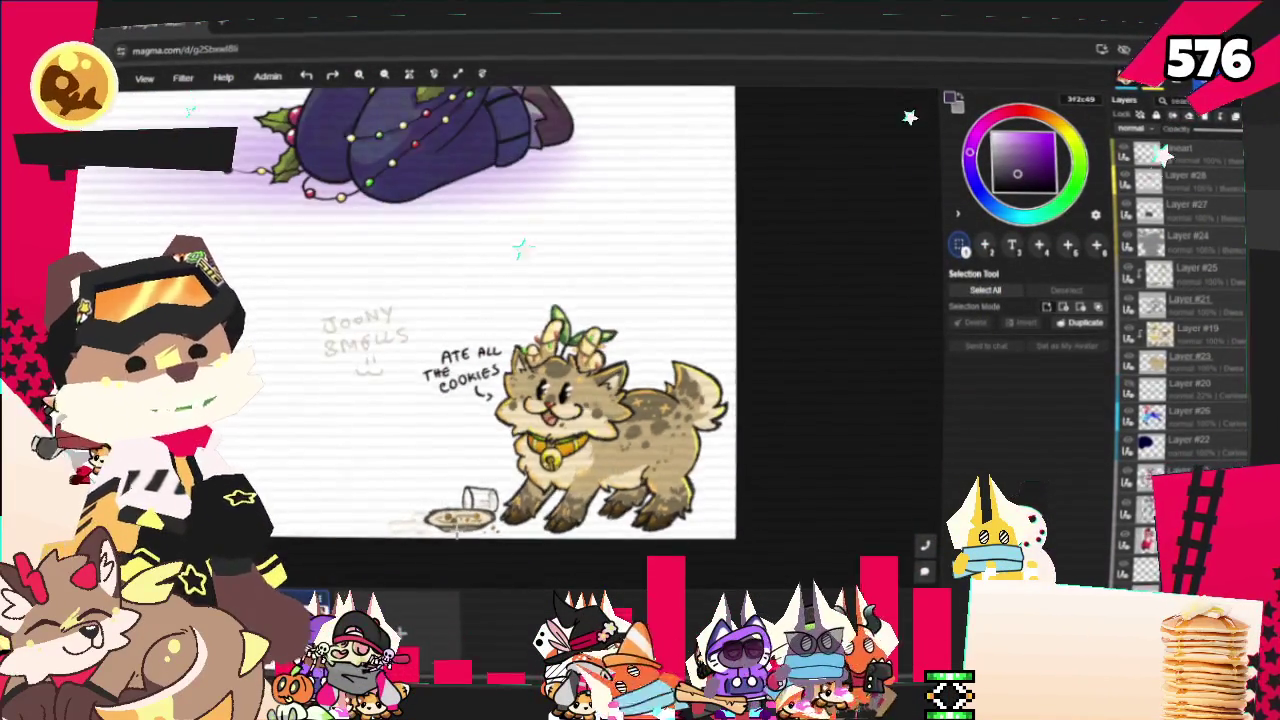
scroll(457, 530, "up", 3)
scroll(457, 528, "up", 3)
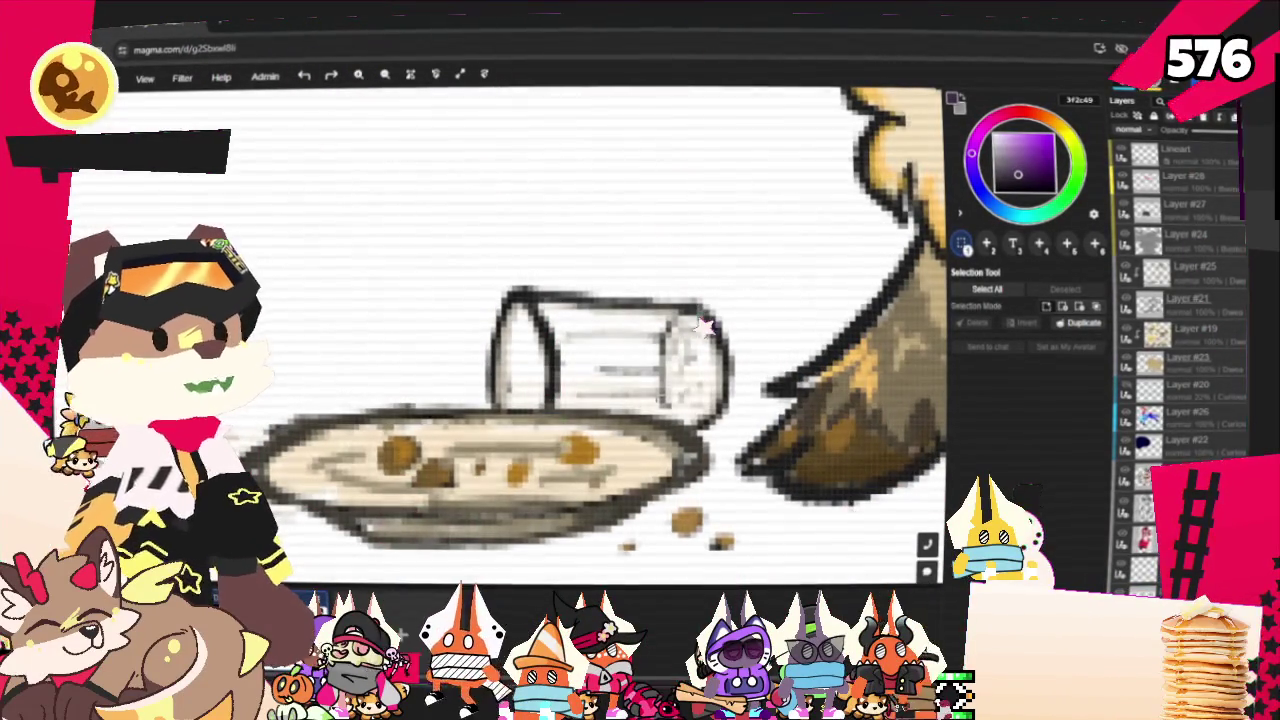
scroll(450, 300, "down", 2)
scroll(450, 300, "down", 2)
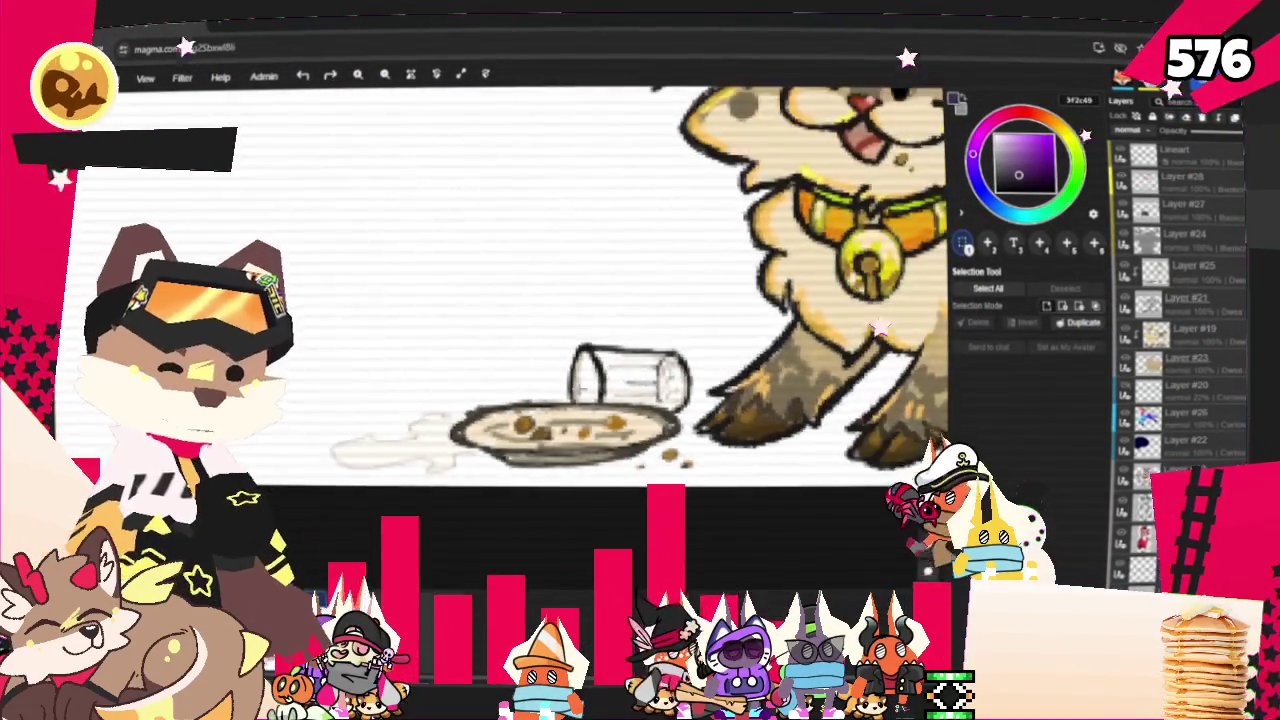
scroll(450, 300, "down", 2)
scroll(450, 300, "down", 2)
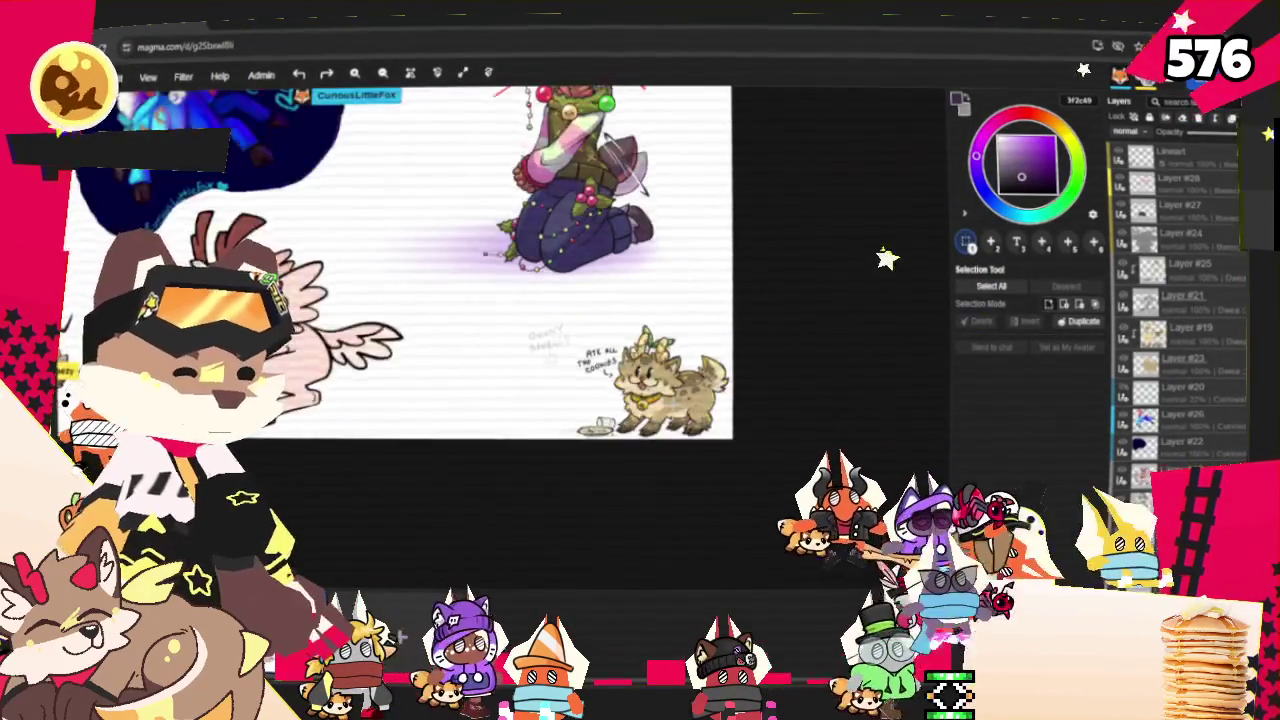
scroll(628, 202, "up", 2)
scroll(628, 202, "up", 2)
scroll(628, 202, "up", 2)
scroll(628, 202, "up", 2)
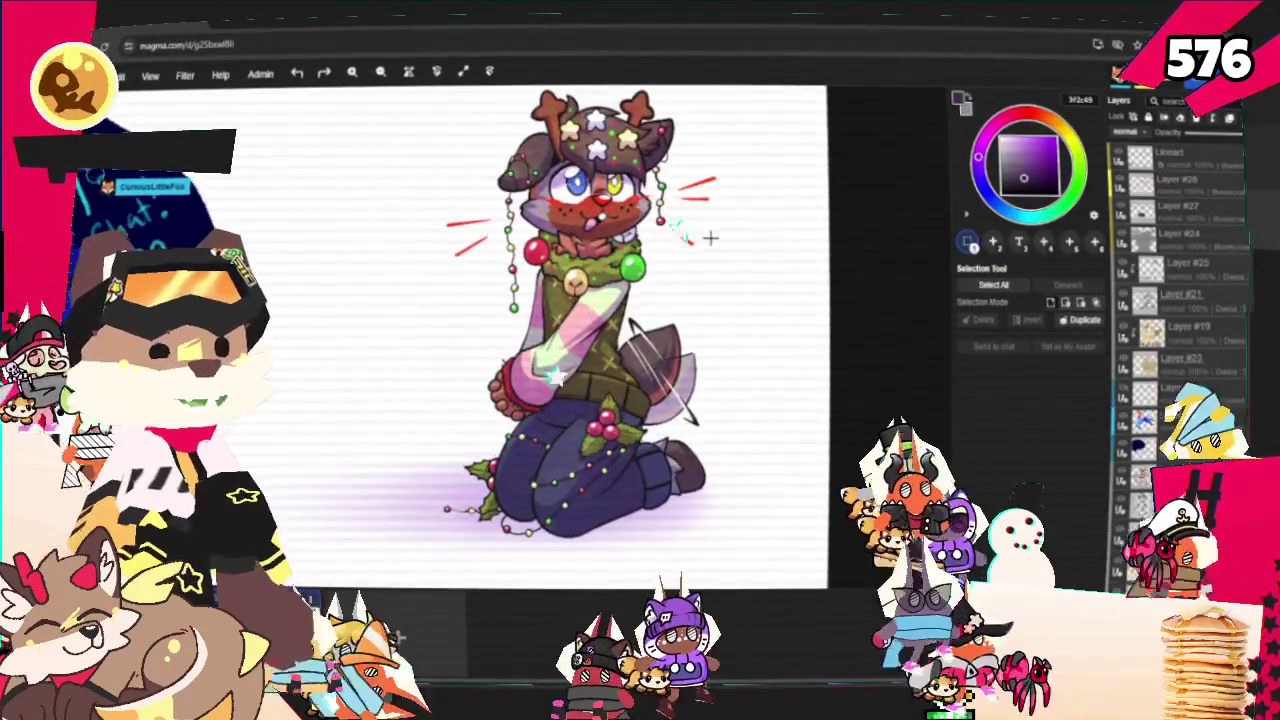
scroll(600, 150, "up", 3)
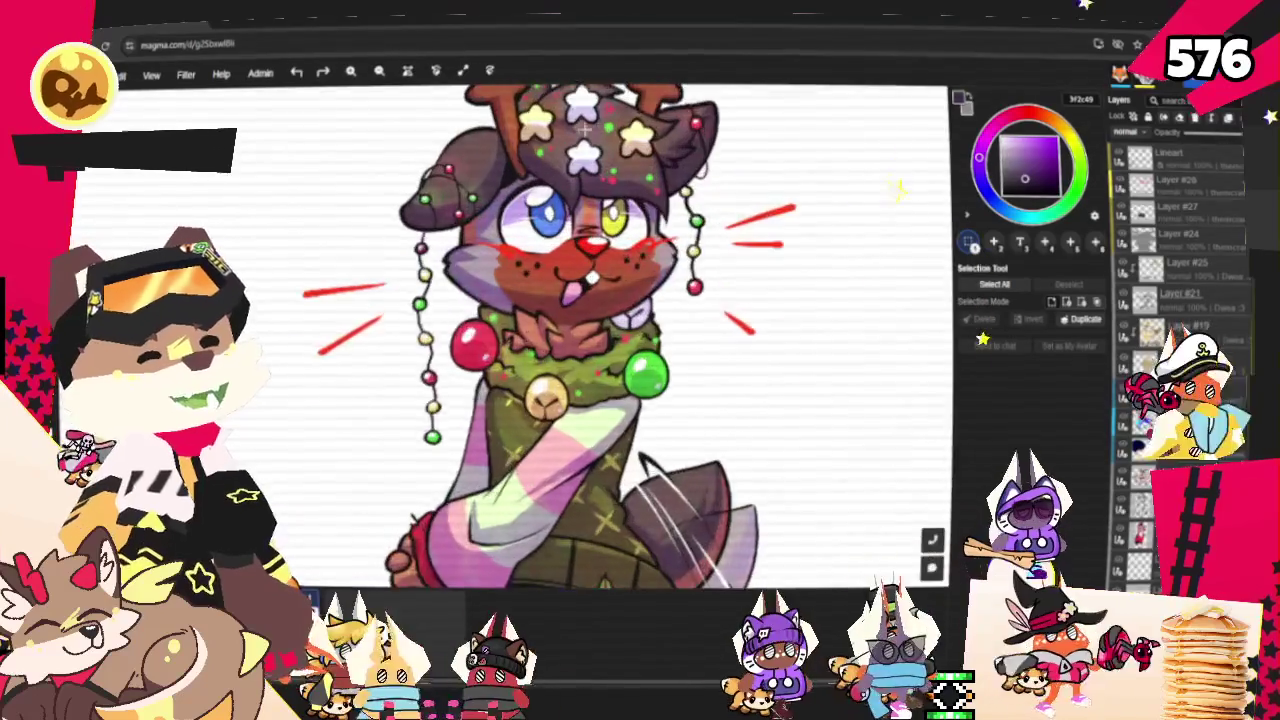
scroll(596, 131, "up", 2)
scroll(596, 131, "up", 1)
scroll(590, 131, "up", 2)
scroll(581, 131, "up", 1)
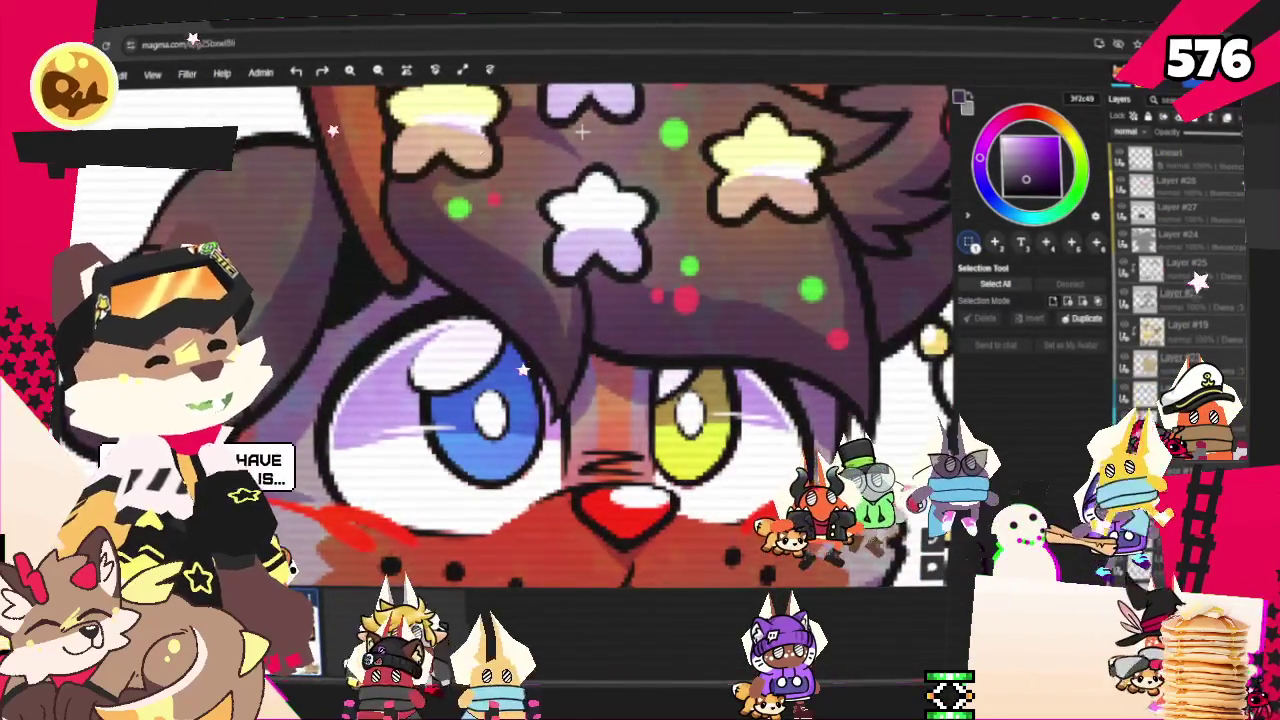
scroll(703, 145, "down", 3)
scroll(703, 145, "down", 1)
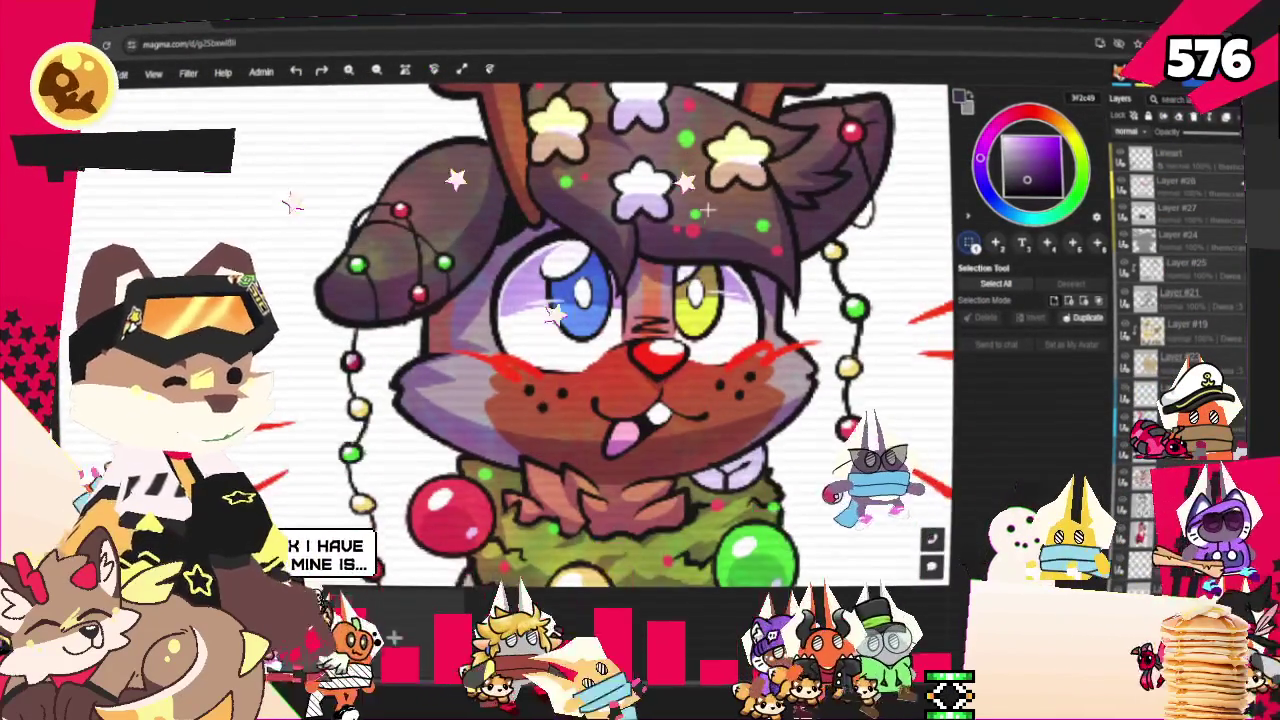
scroll(707, 208, "down", 1)
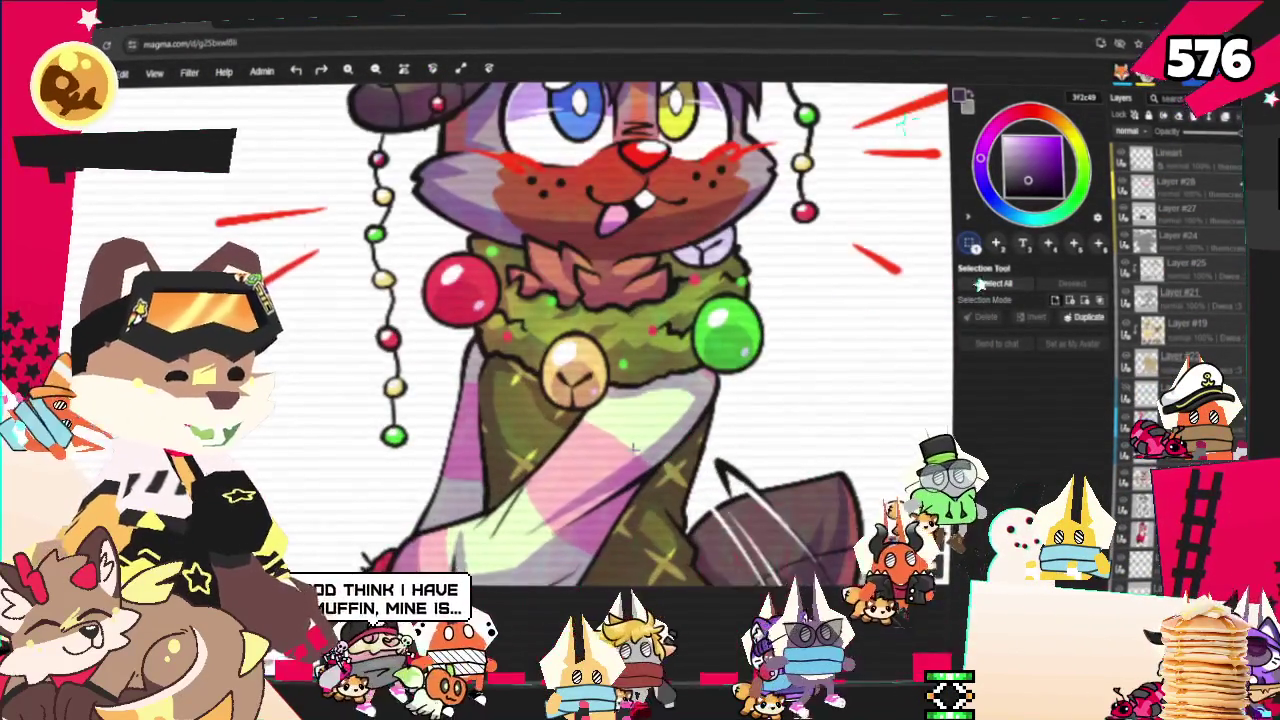
scroll(656, 200, "up", 2)
scroll(660, 208, "up", 1)
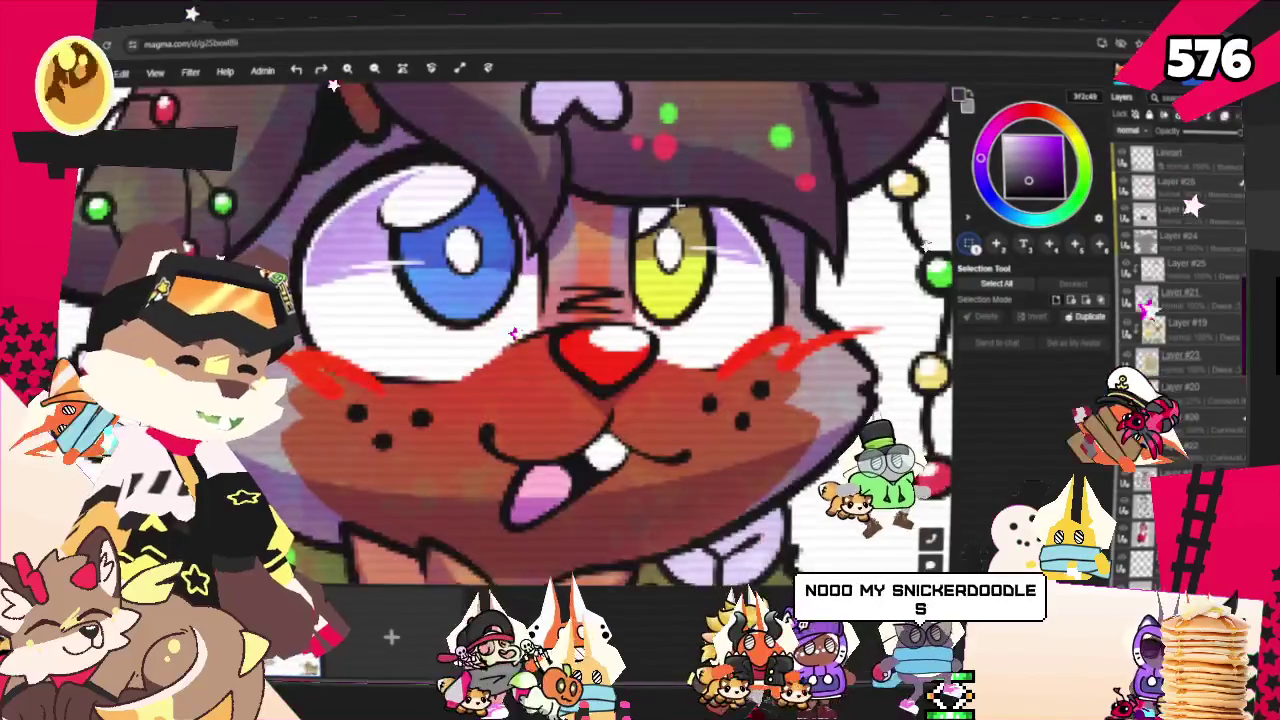
scroll(665, 215, "up", 1)
scroll(668, 211, "down", 2)
scroll(660, 200, "down", 1)
scroll(655, 188, "down", 2)
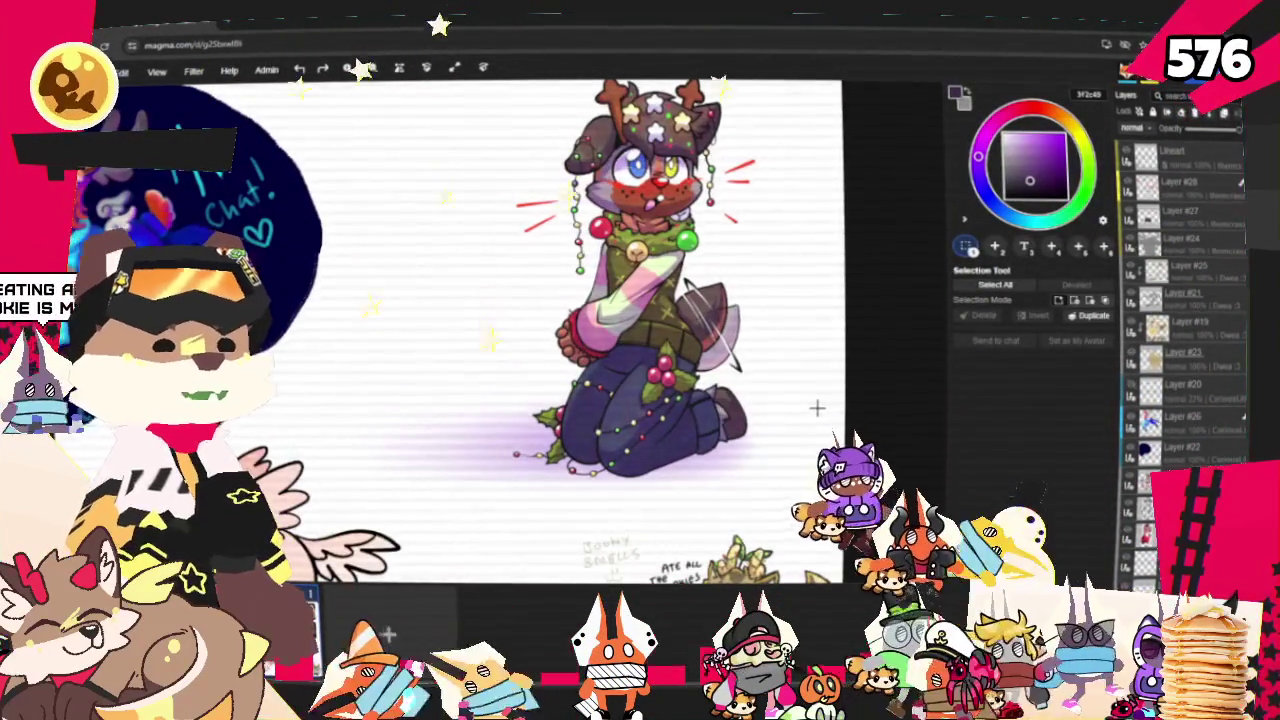
scroll(752, 96, "up", 2)
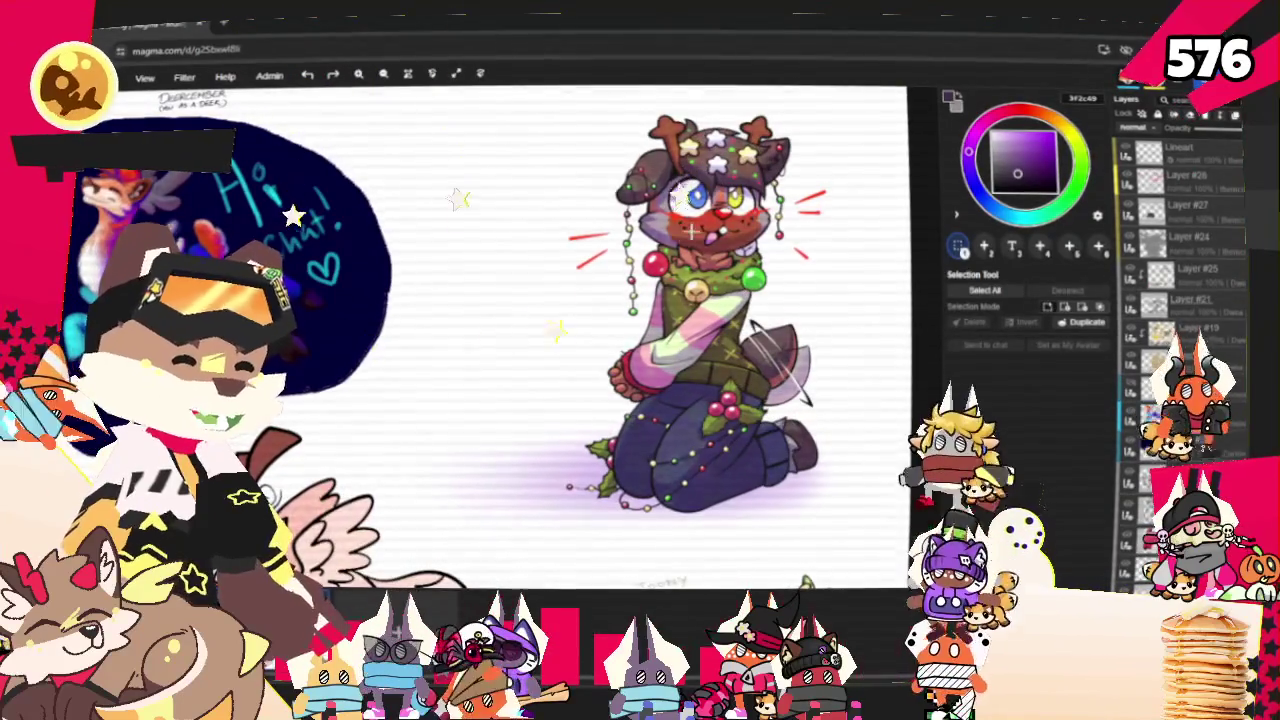
scroll(853, 198, "down", 3)
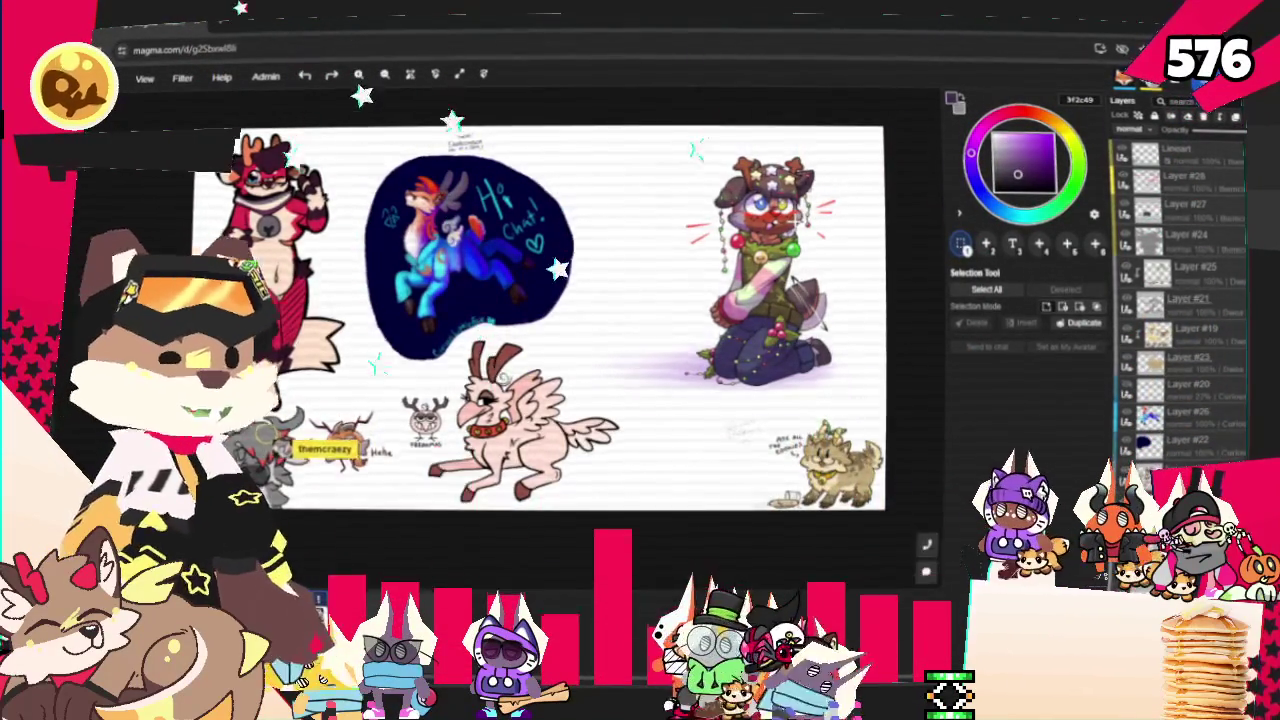
Zoom in on the Hi Chat blob to frame the little cyan doodle face.
scroll(810, 290, "up", 2)
scroll(557, 452, "up", 3)
scroll(476, 250, "up", 3)
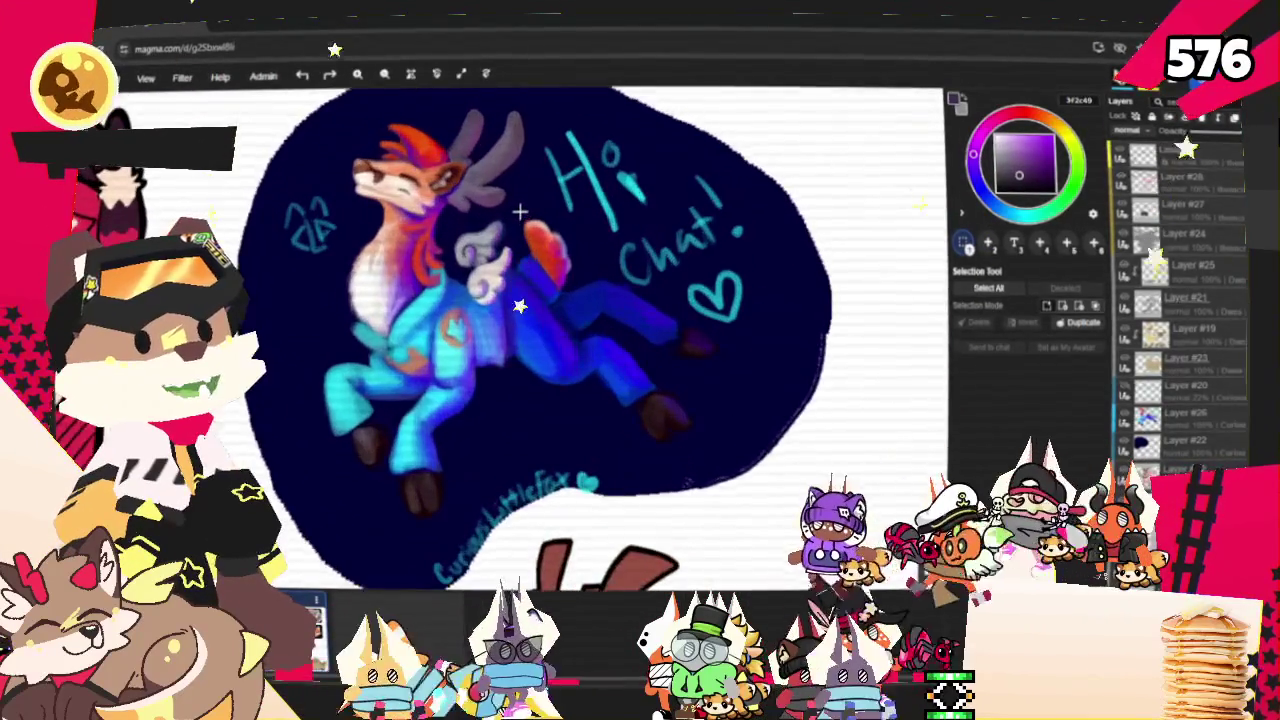
scroll(544, 171, "up", 2)
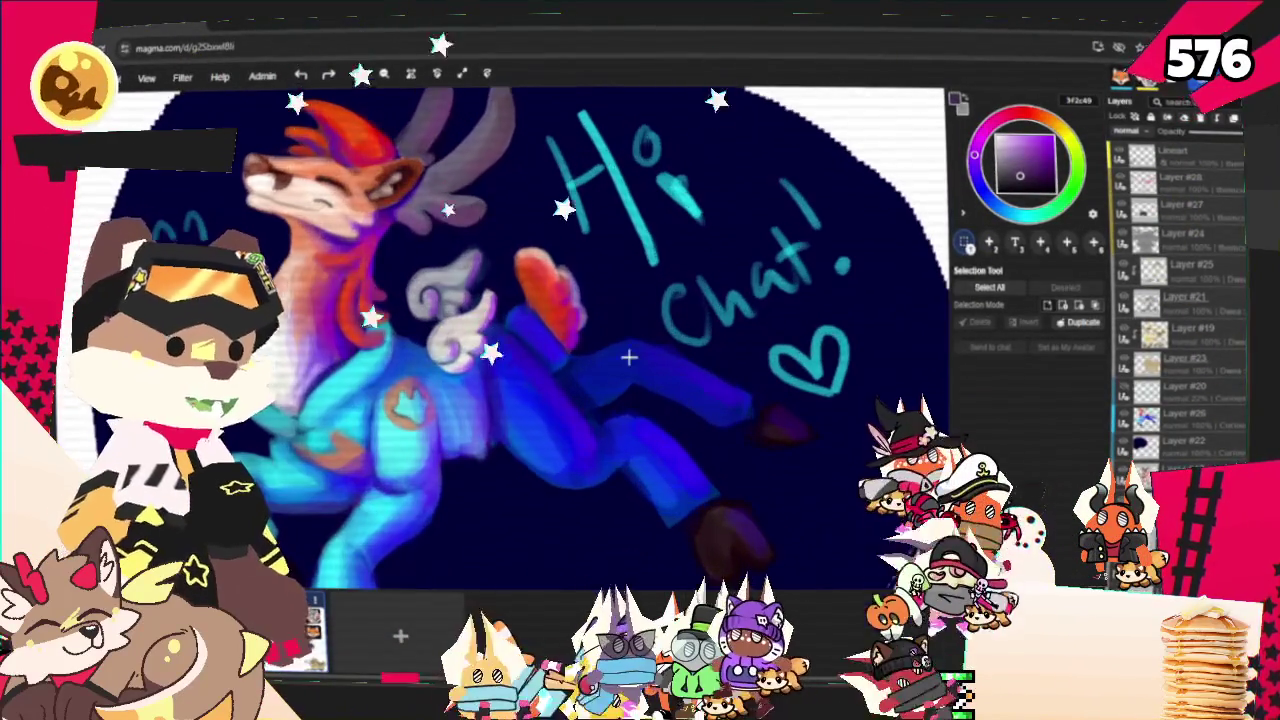
scroll(738, 365, "down", 3)
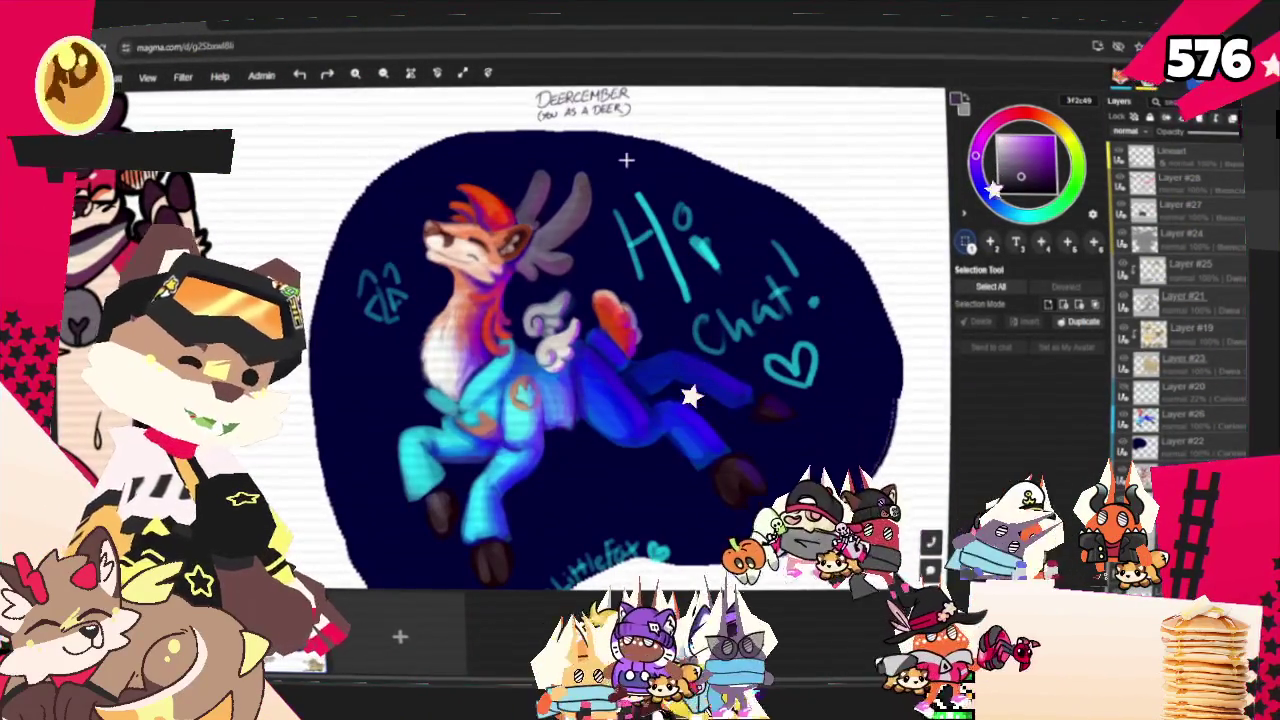
scroll(609, 161, "up", 2)
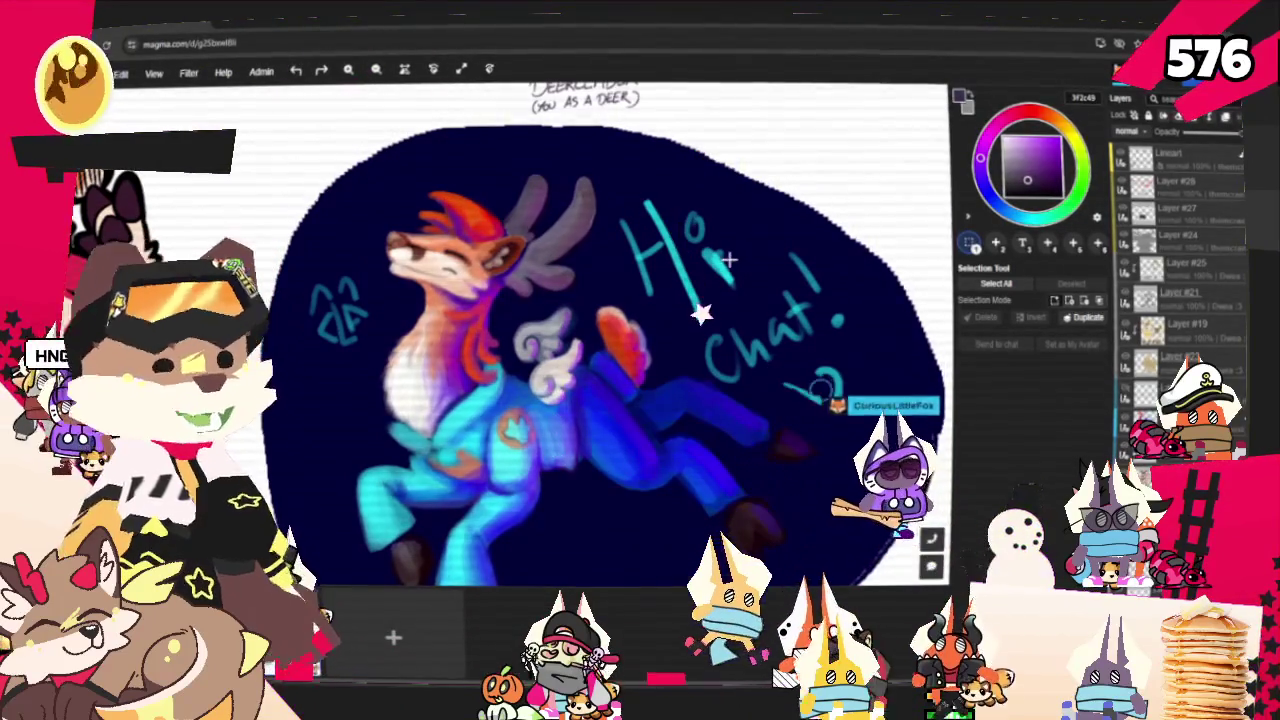
scroll(744, 247, "down", 3)
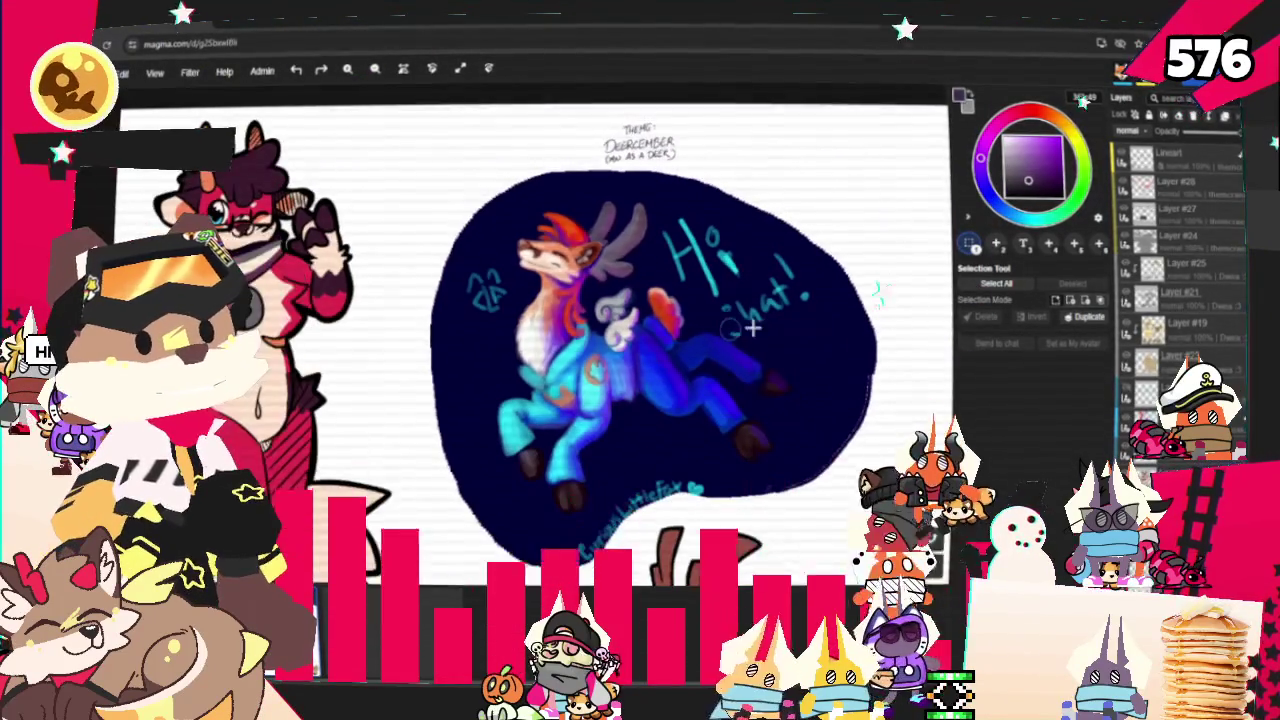
scroll(720, 428, "up", 1)
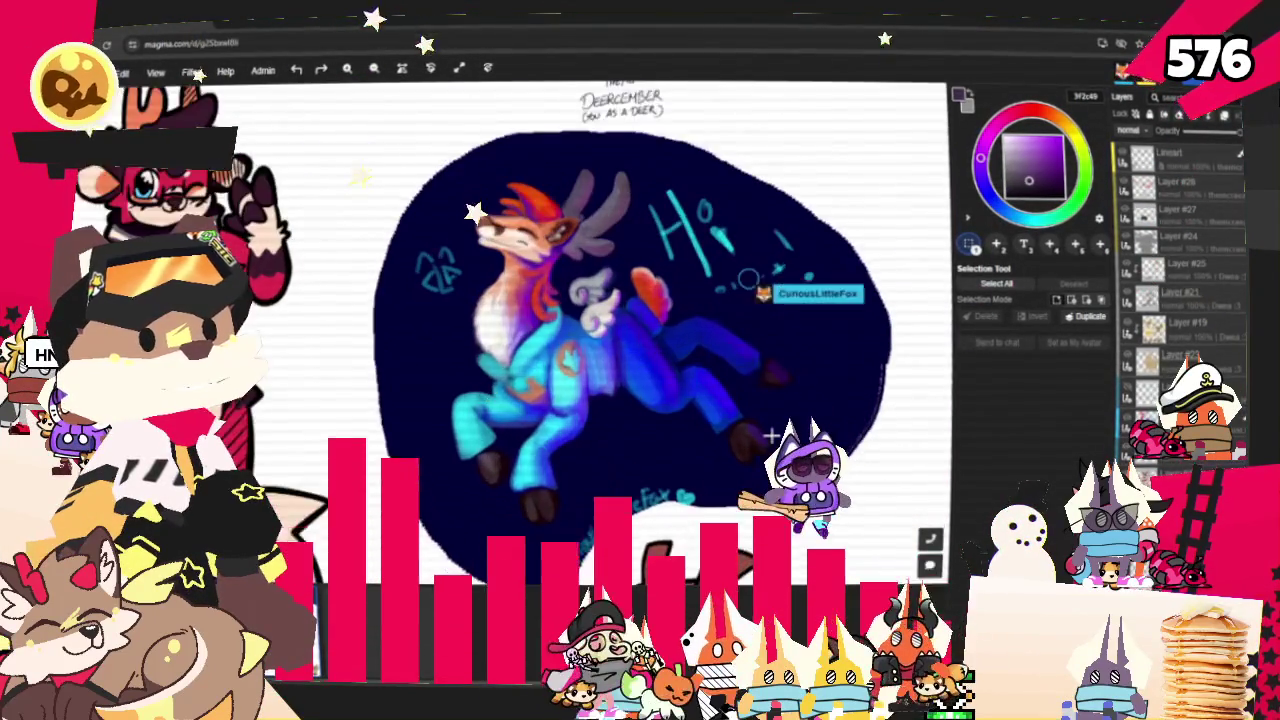
scroll(662, 427, "up", 2)
scroll(404, 187, "up", 3)
scroll(404, 187, "up", 2)
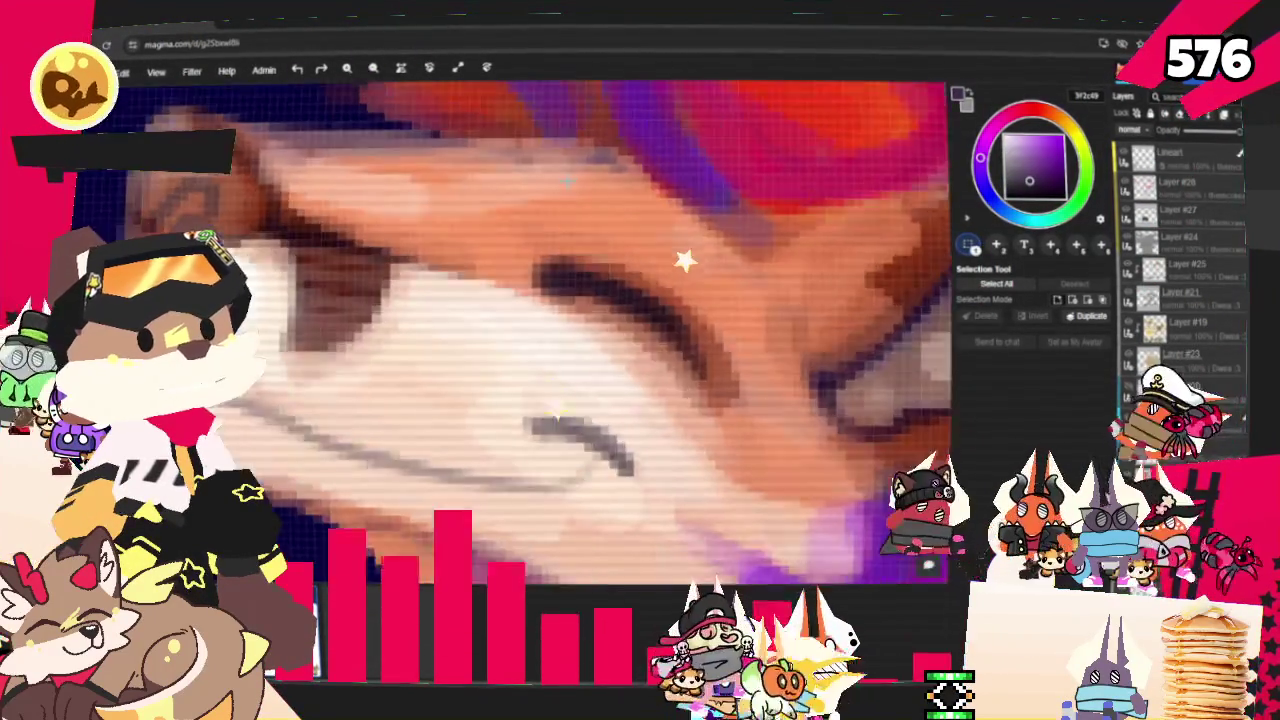
scroll(614, 434, "down", 3)
scroll(614, 434, "up", 2)
scroll(614, 434, "up", 1)
scroll(580, 211, "down", 3)
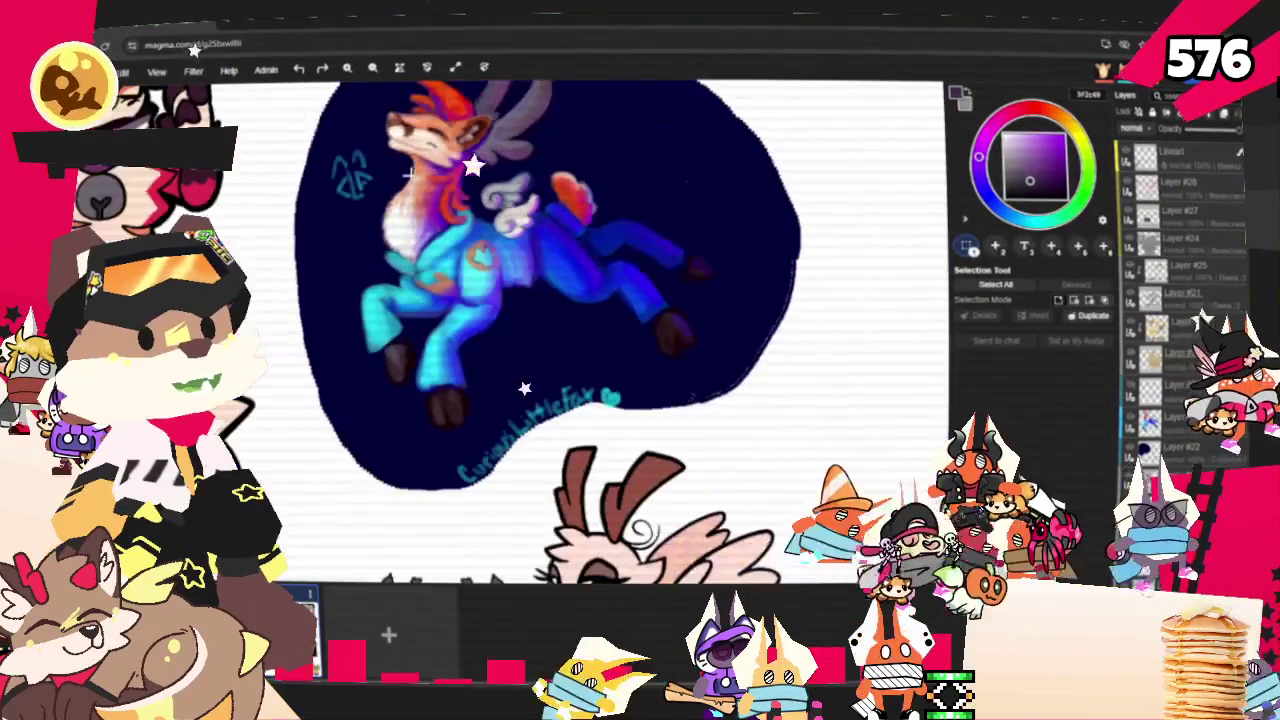
scroll(580, 211, "up", 3)
scroll(580, 211, "down", 1)
scroll(591, 214, "down", 2)
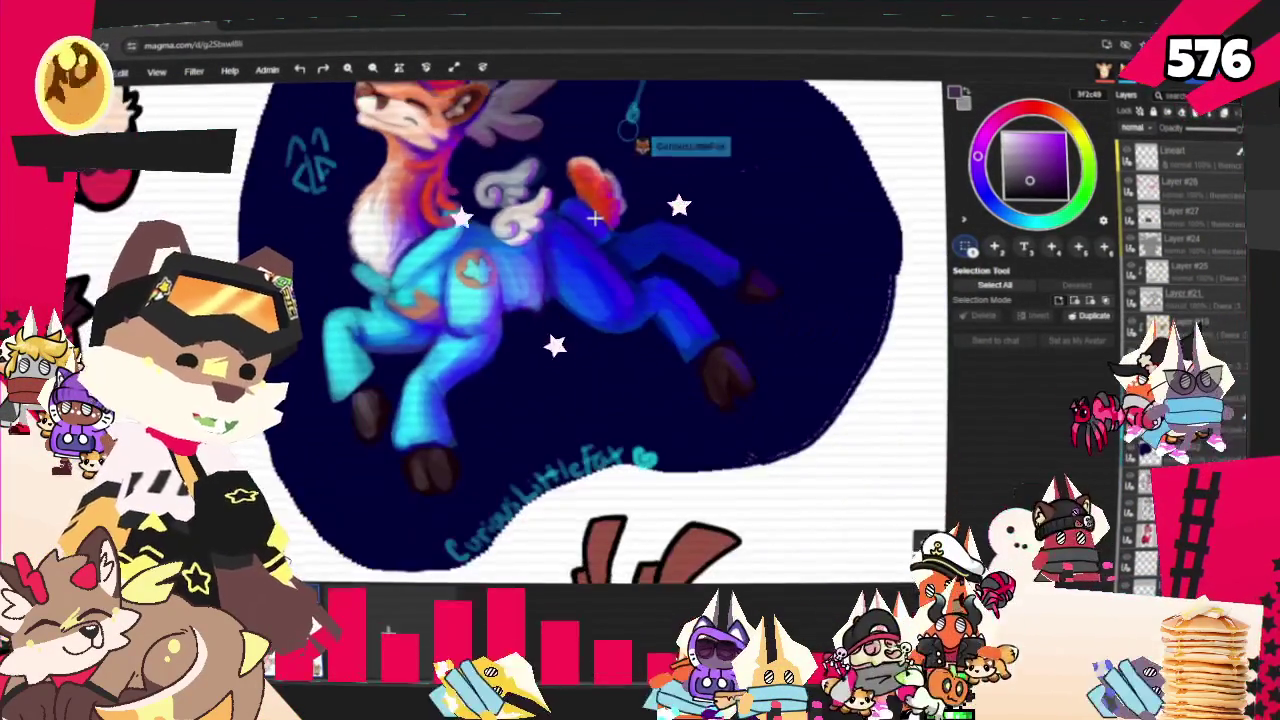
scroll(594, 214, "down", 2)
scroll(671, 181, "up", 2)
scroll(640, 167, "up", 2)
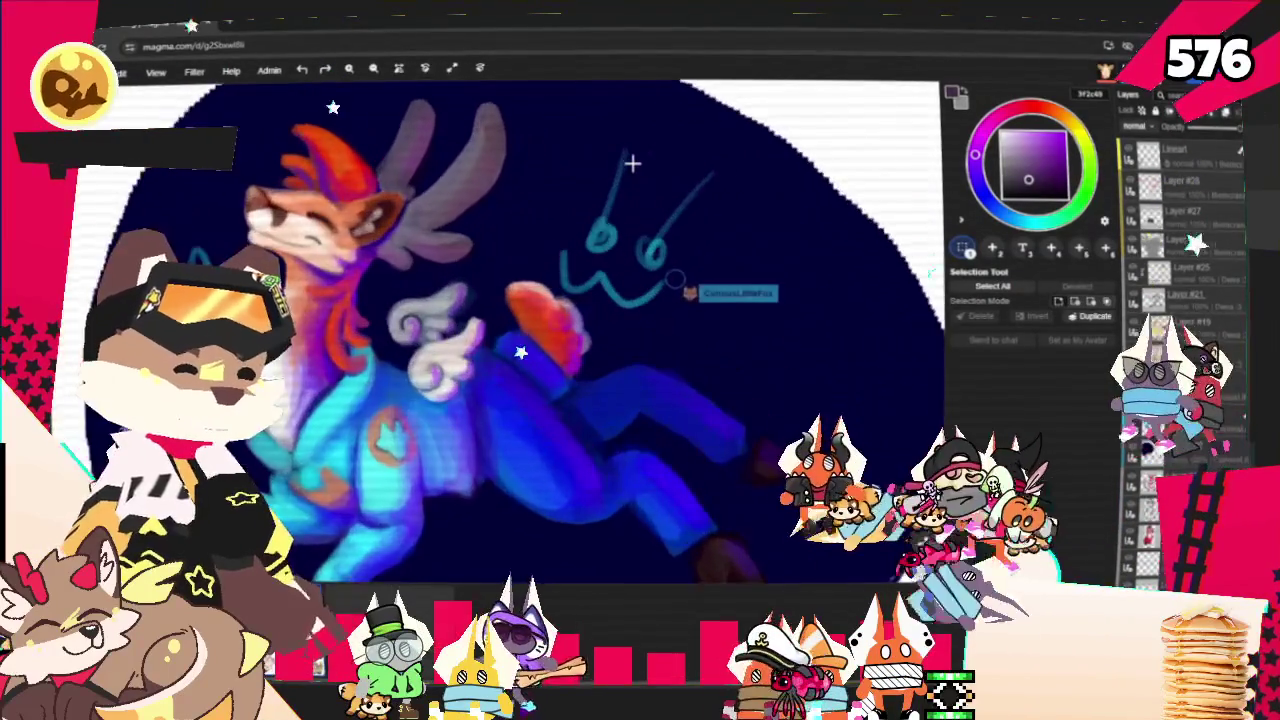
Draw a cyan X over the doodle's left eye and a diagonal slash across its right eye.
left_click_drag(568, 155, 600, 255)
left_click_drag(615, 150, 572, 262)
mouse_move(722, 222)
left_mouse_down()
mouse_move(638, 272)
mouse_move(728, 258)
left_mouse_up()
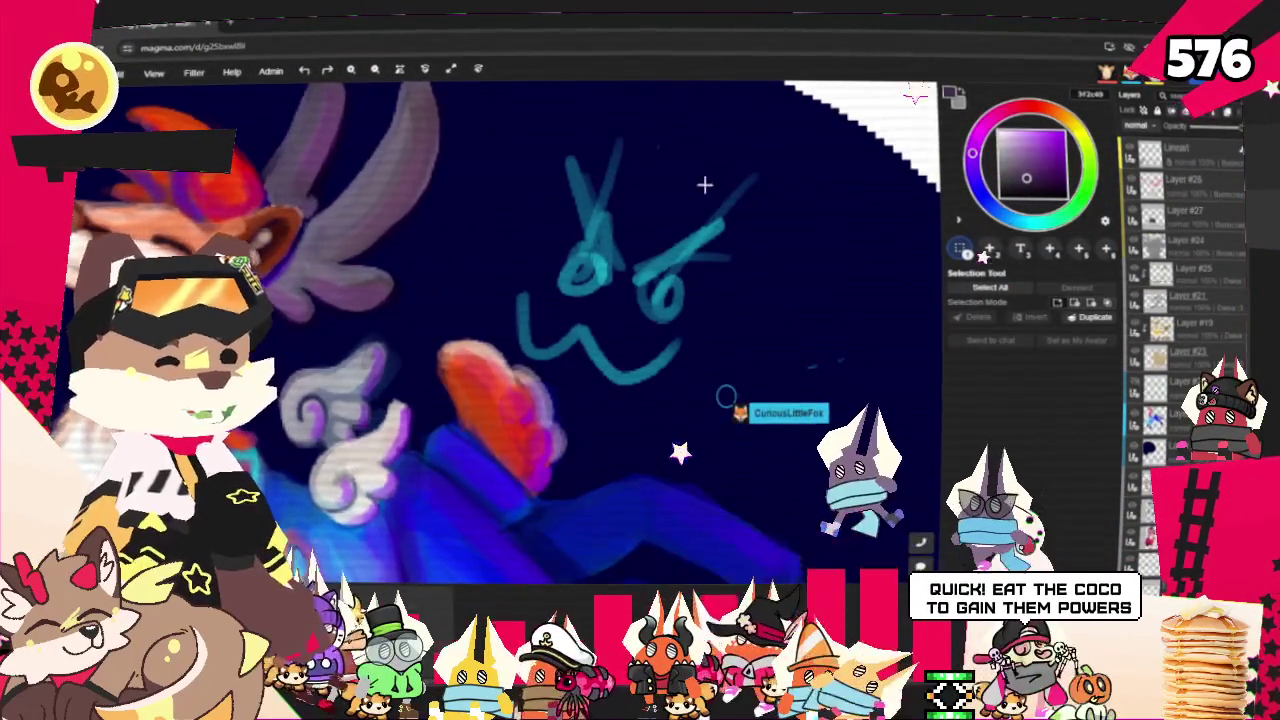
scroll(700, 190, "down", 1)
scroll(700, 190, "down", 1)
scroll(700, 200, "down", 1)
scroll(692, 237, "down", 1)
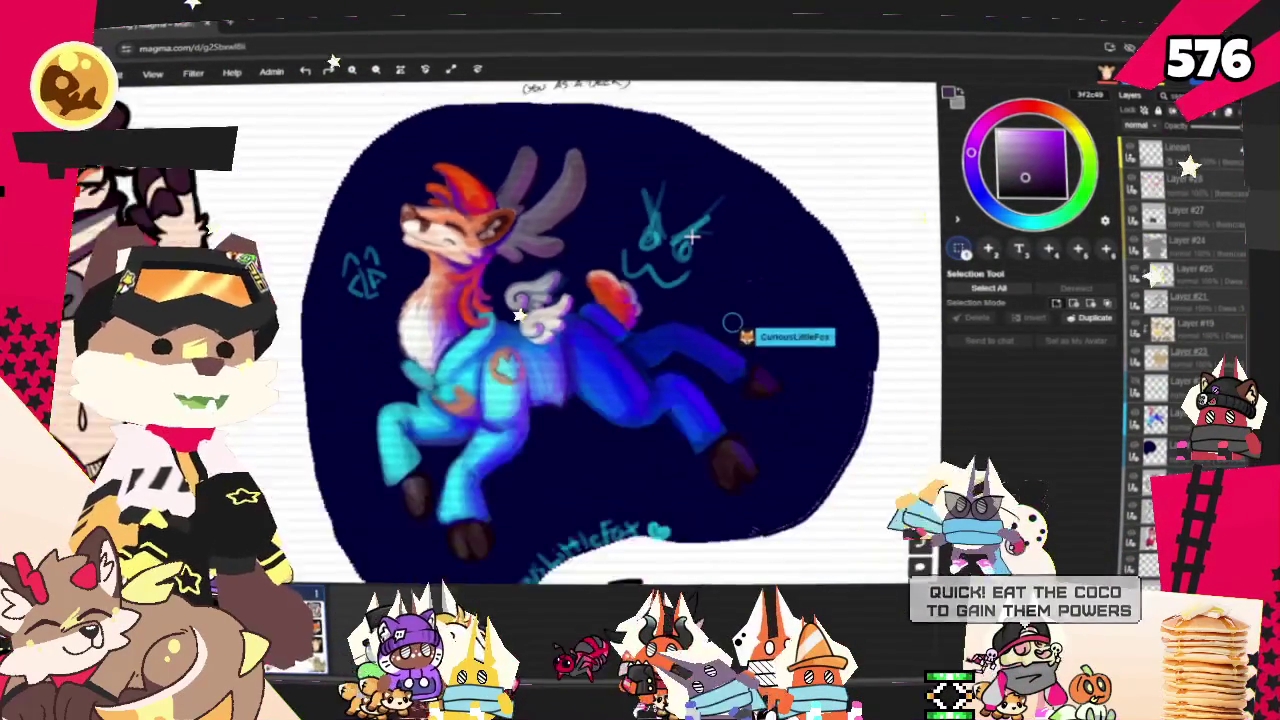
scroll(692, 237, "down", 1)
scroll(670, 250, "down", 1)
scroll(648, 268, "down", 1)
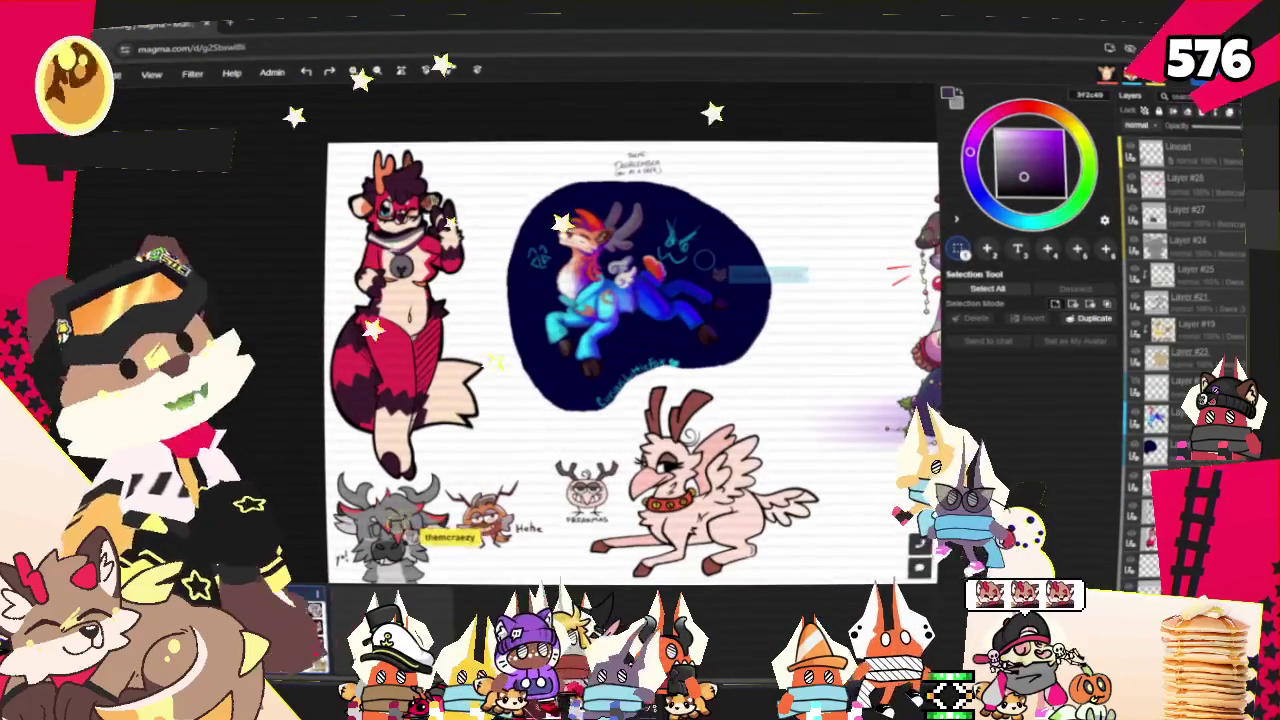
scroll(365, 225, "up", 1)
scroll(297, 194, "up", 1)
scroll(343, 180, "up", 1)
scroll(370, 160, "up", 1)
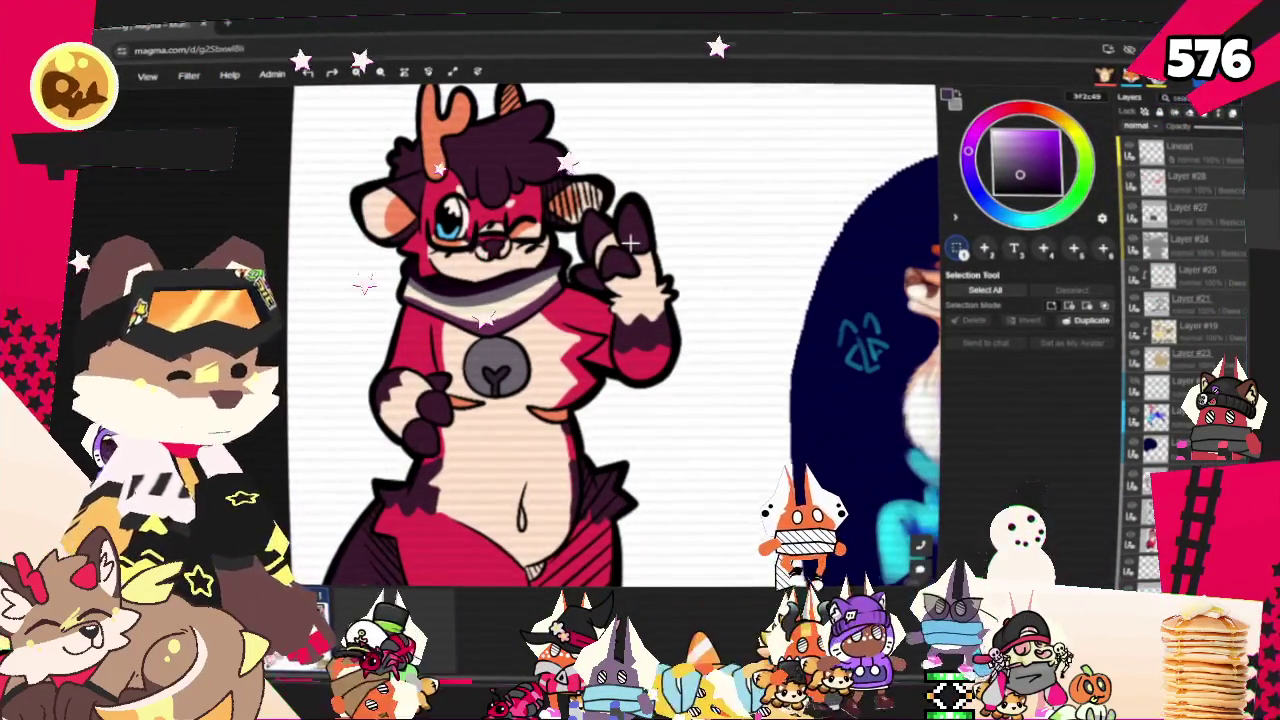
scroll(629, 240, "down", 1)
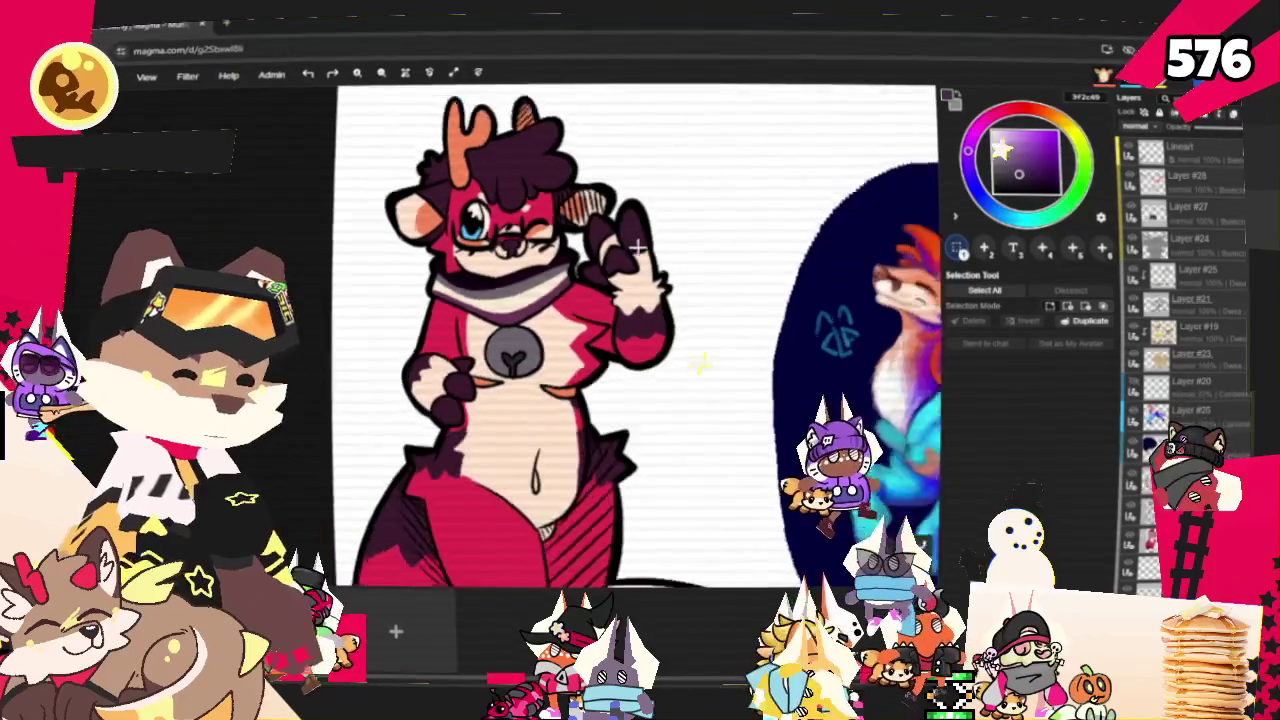
scroll(600, 238, "down", 1)
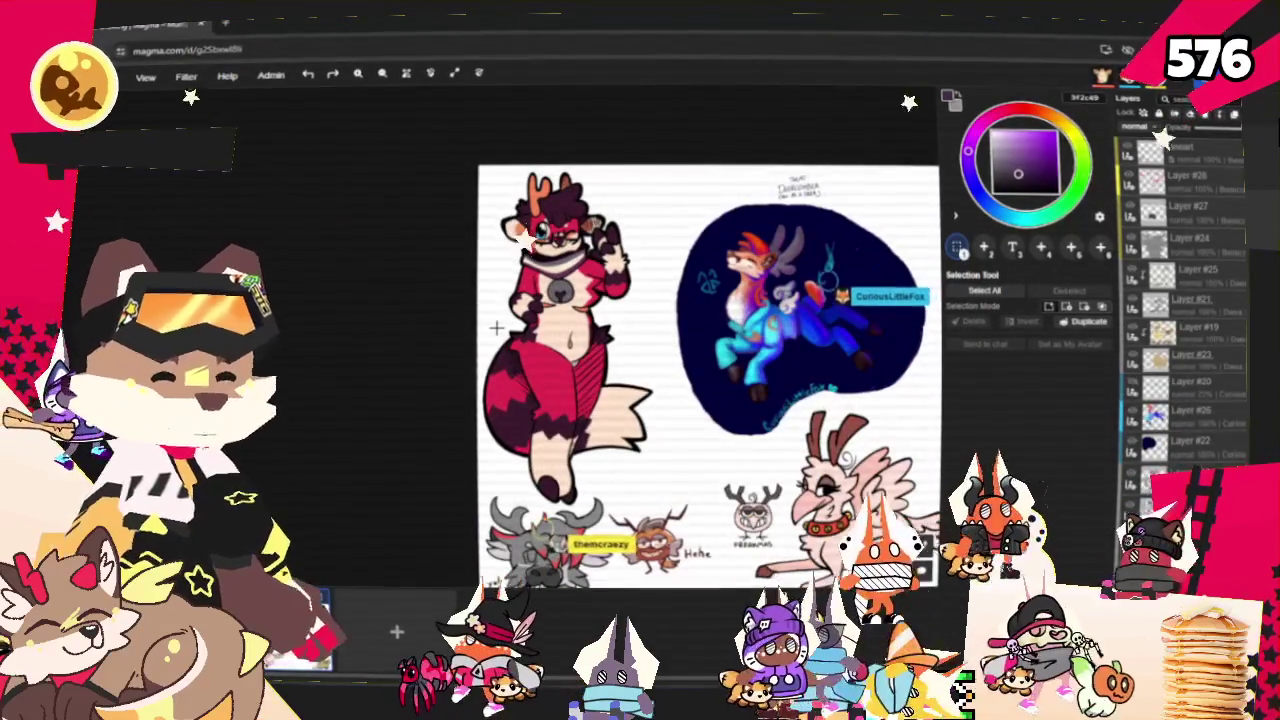
scroll(495, 327, "down", 1)
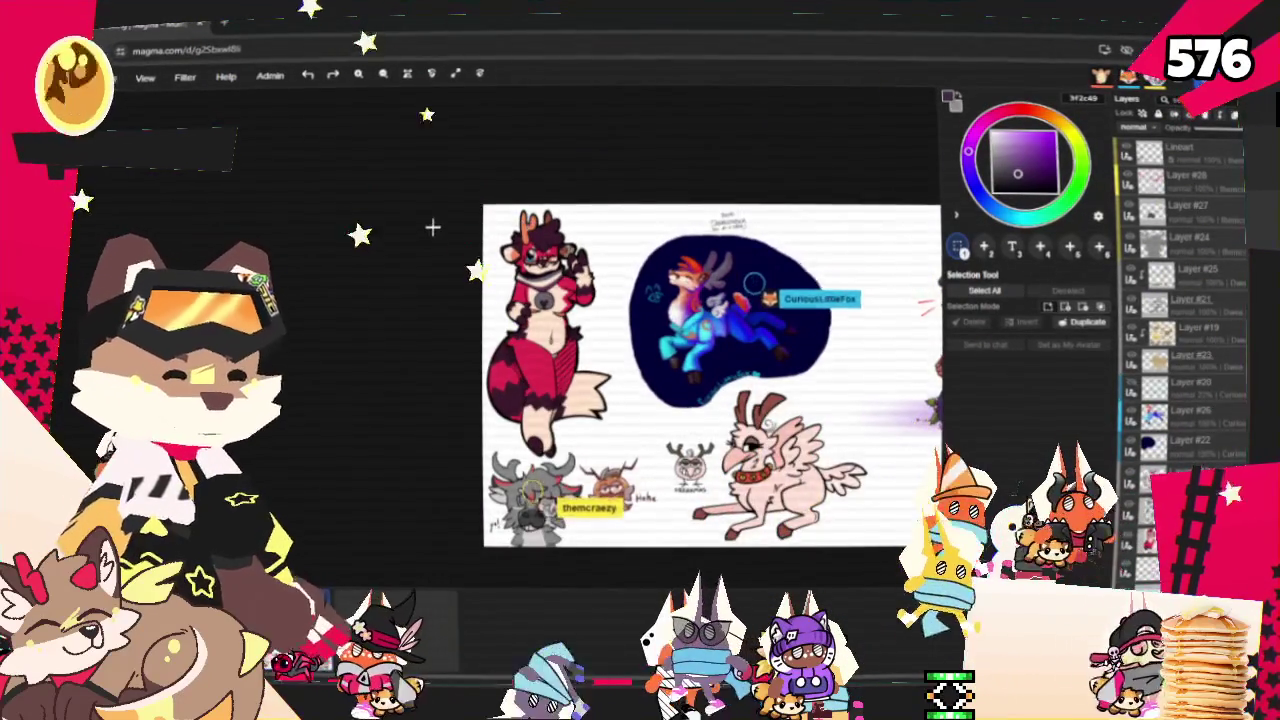
scroll(495, 327, "down", 1)
scroll(393, 290, "down", 1)
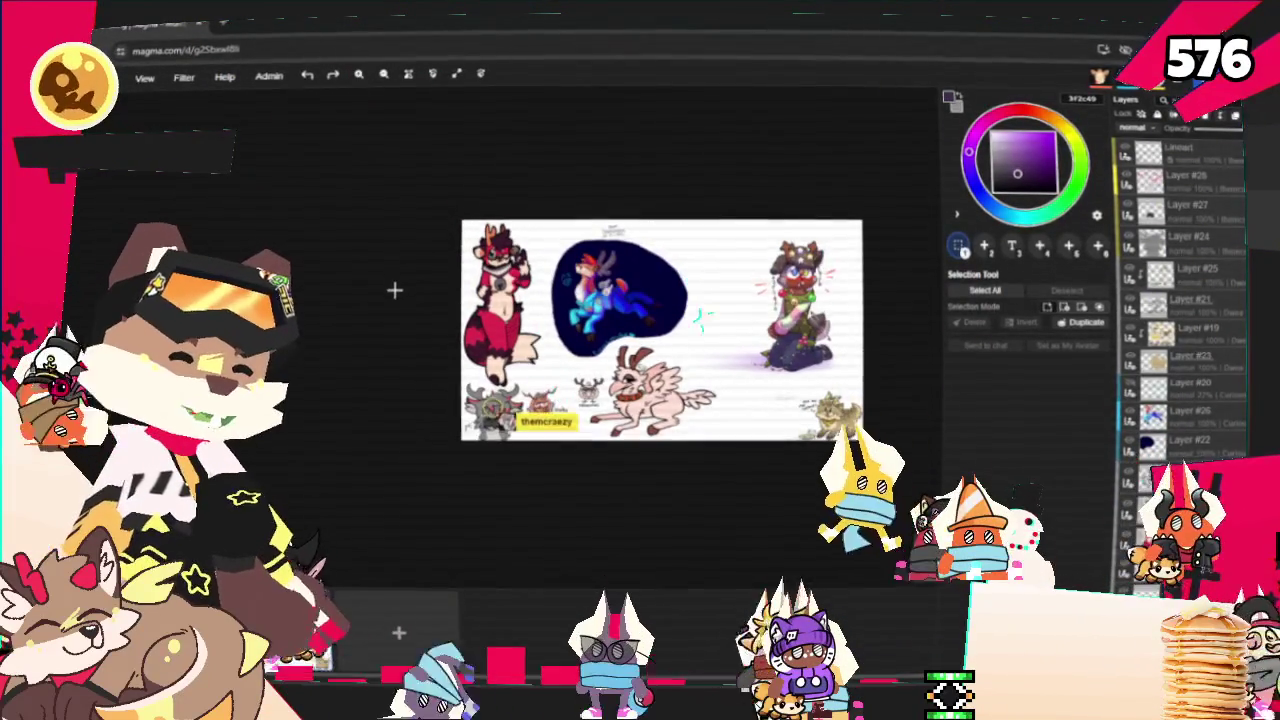
scroll(394, 290, "down", 1)
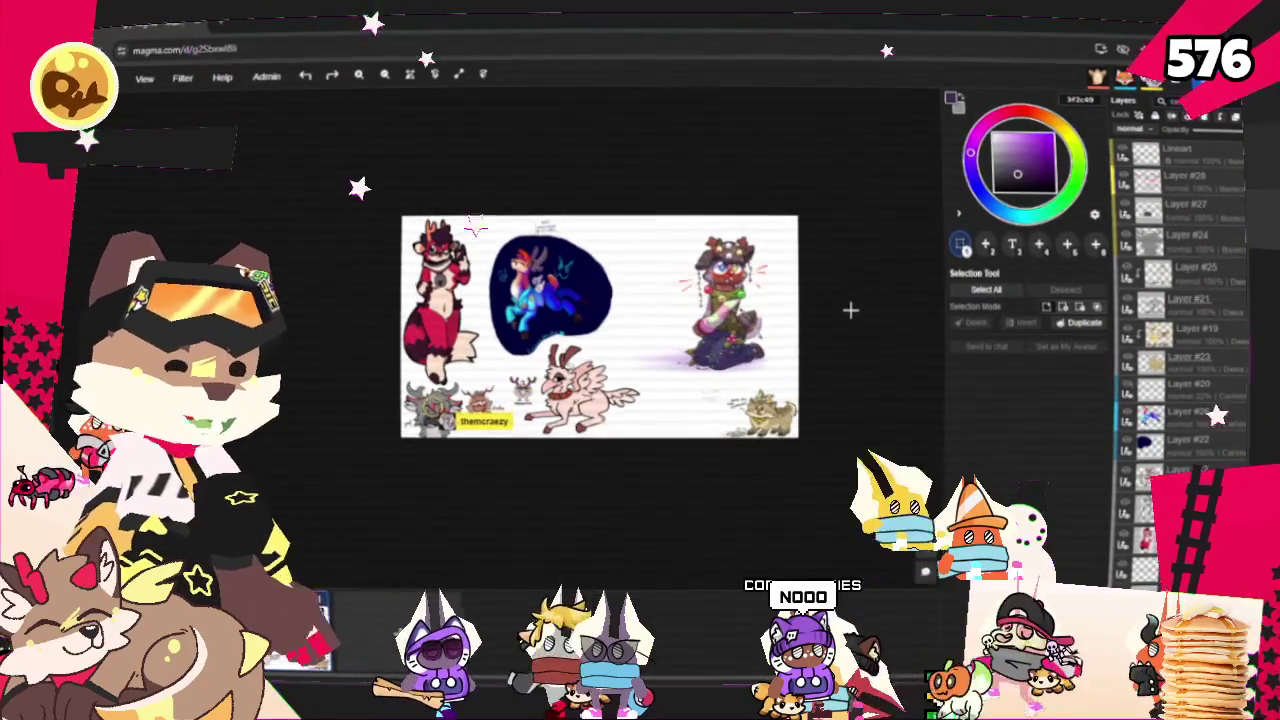
scroll(849, 308, "up", 1)
scroll(836, 322, "up", 1)
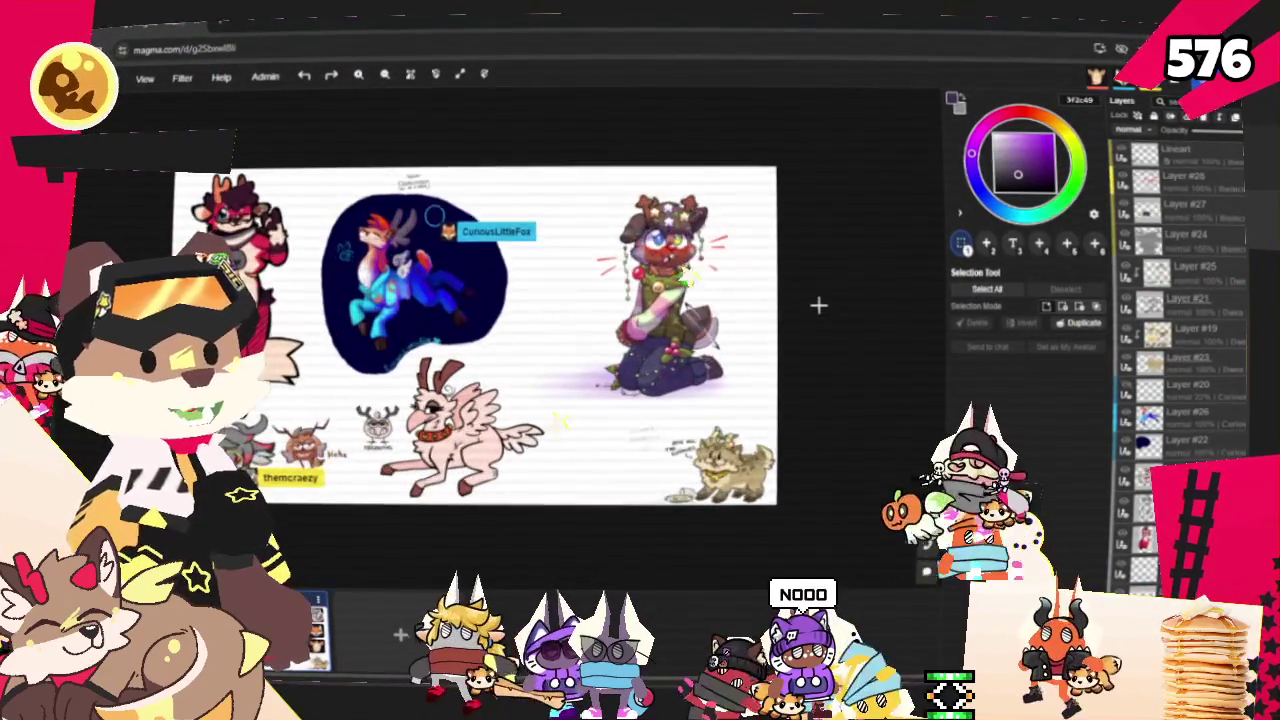